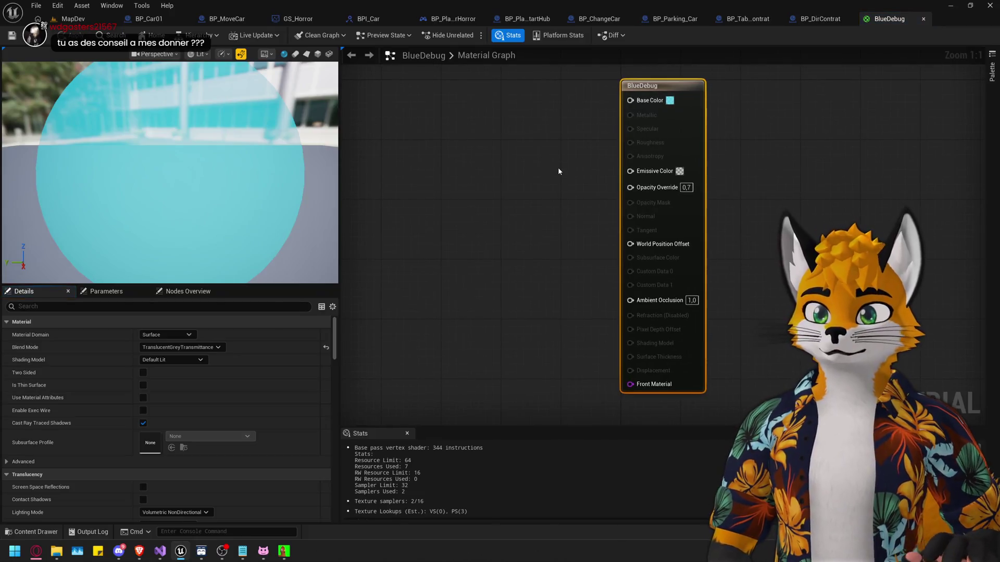
Step: Set BlueDebug's Opacity Override to 0.3, save it, and close the material editor
left_click(687, 188)
type("0,3")
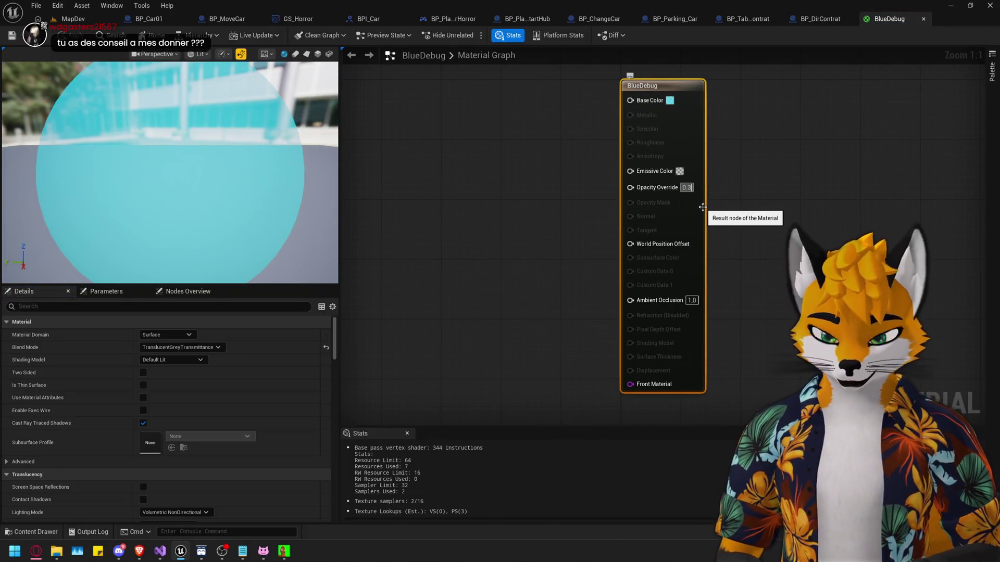
key("Return")
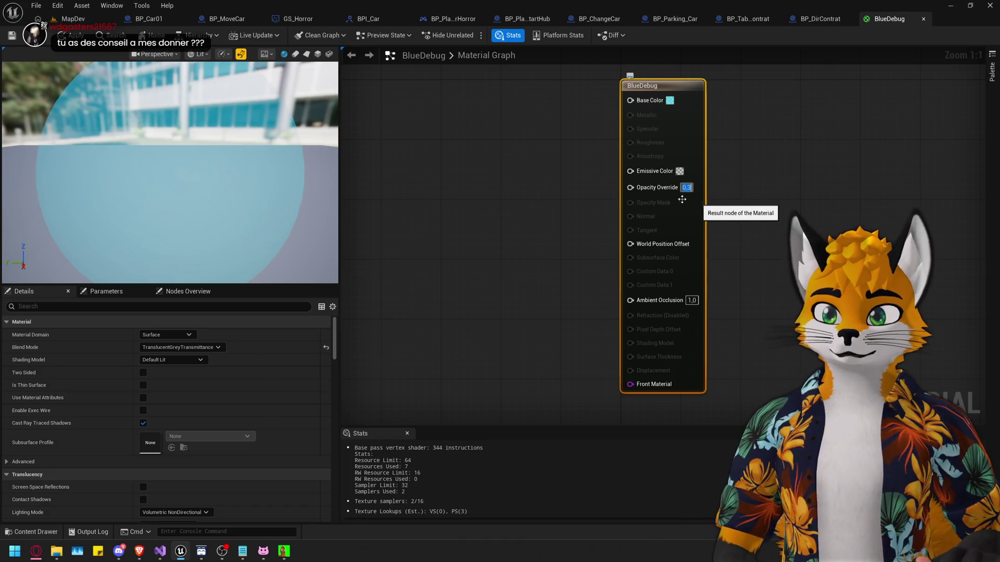
key("ctrl+s")
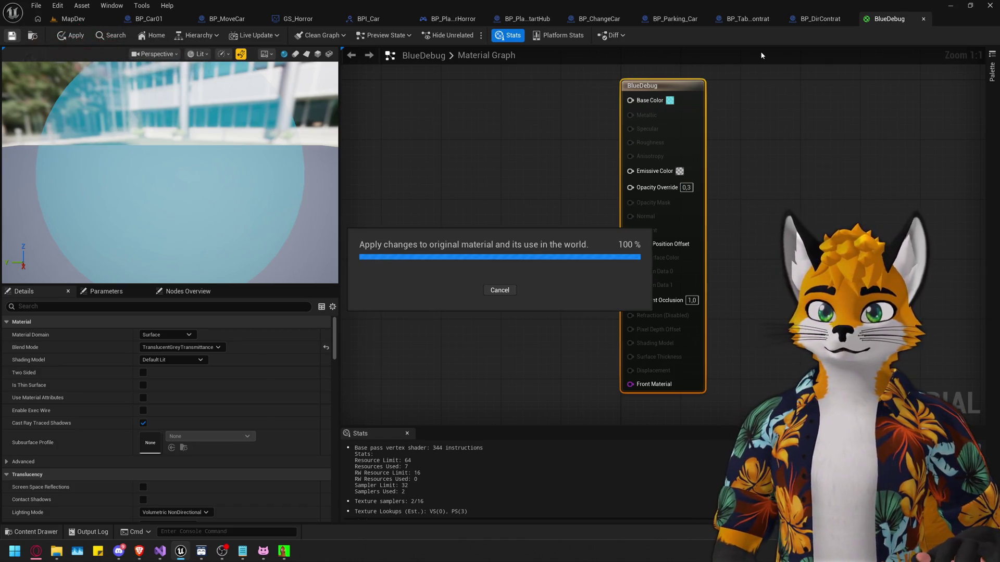
left_click(924, 19)
Step: Lower BlueDebug's Opacity Override to 0.1, save, and review the parking areas in MapDev
left_click(73, 19)
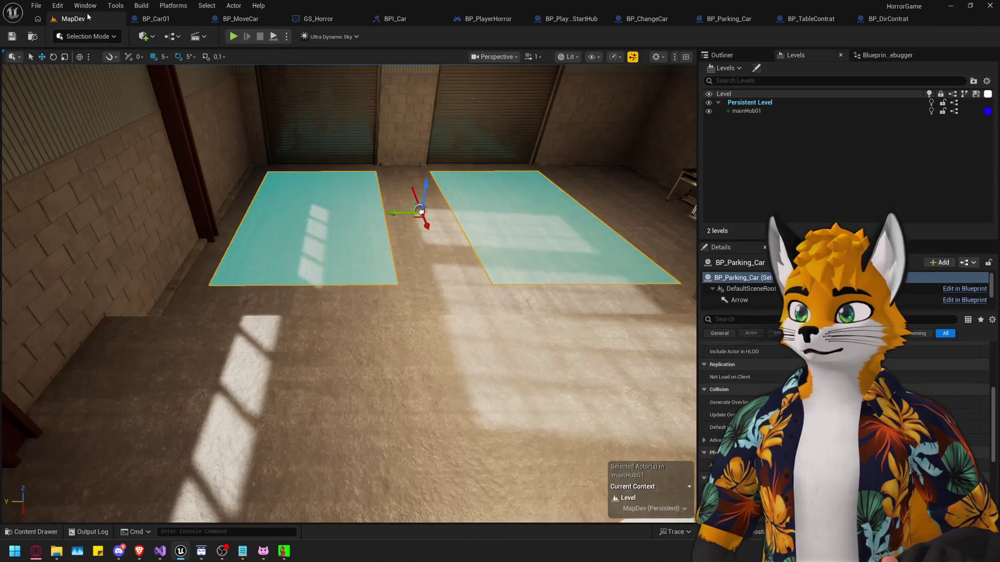
scroll(349, 292, "up", 5)
scroll(349, 292, "down", 5)
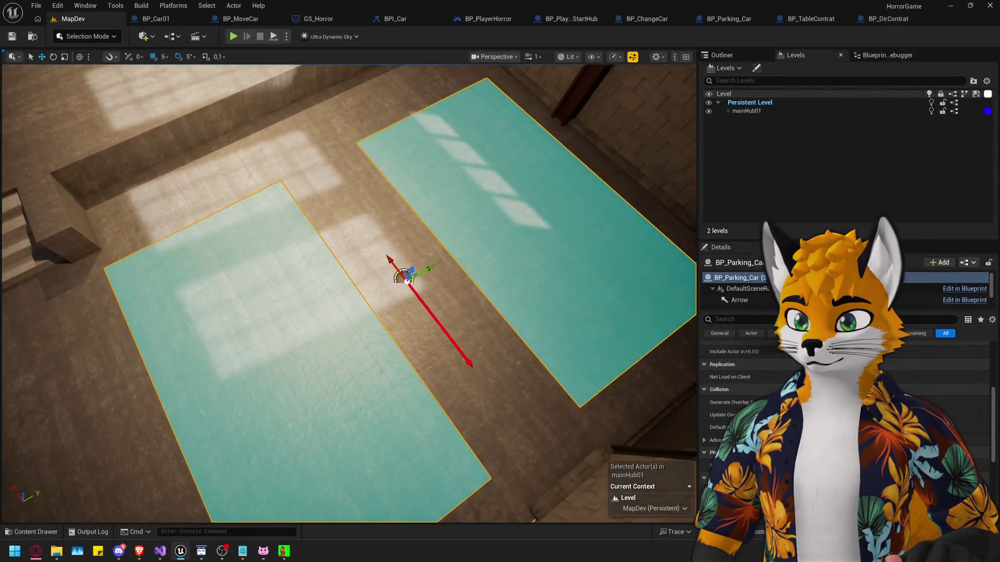
mouse_move(454, 252)
left_mouse_down()
mouse_move(364, 242)
mouse_move(454, 252)
left_mouse_up()
key("ctrl+space")
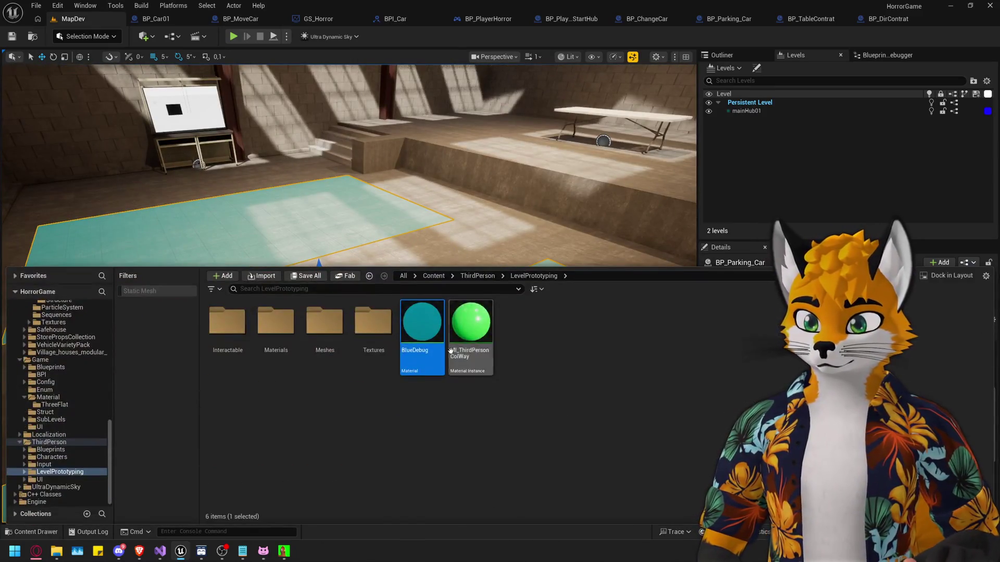
double_click(422, 328)
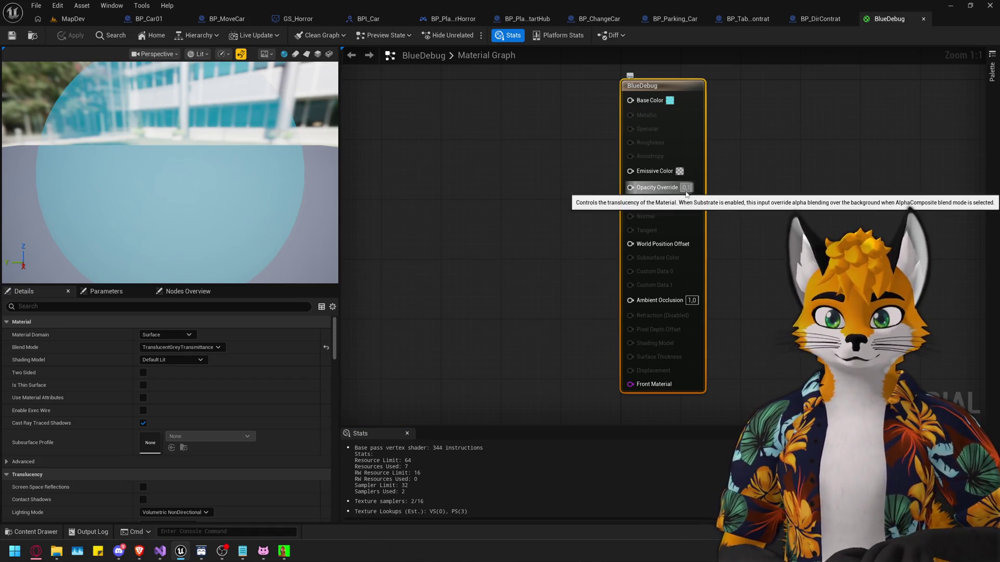
key("Return")
left_click(11, 36)
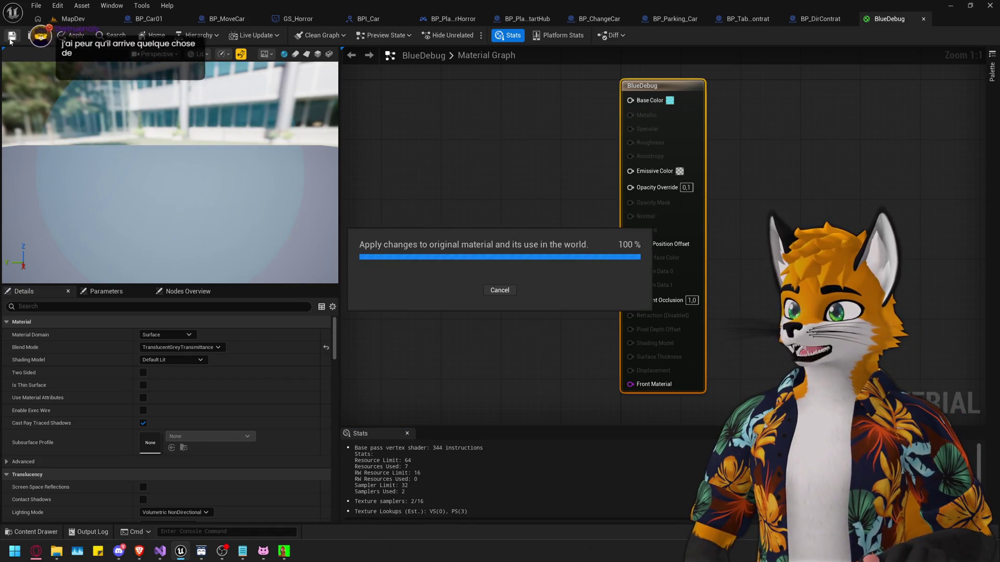
left_click(71, 19)
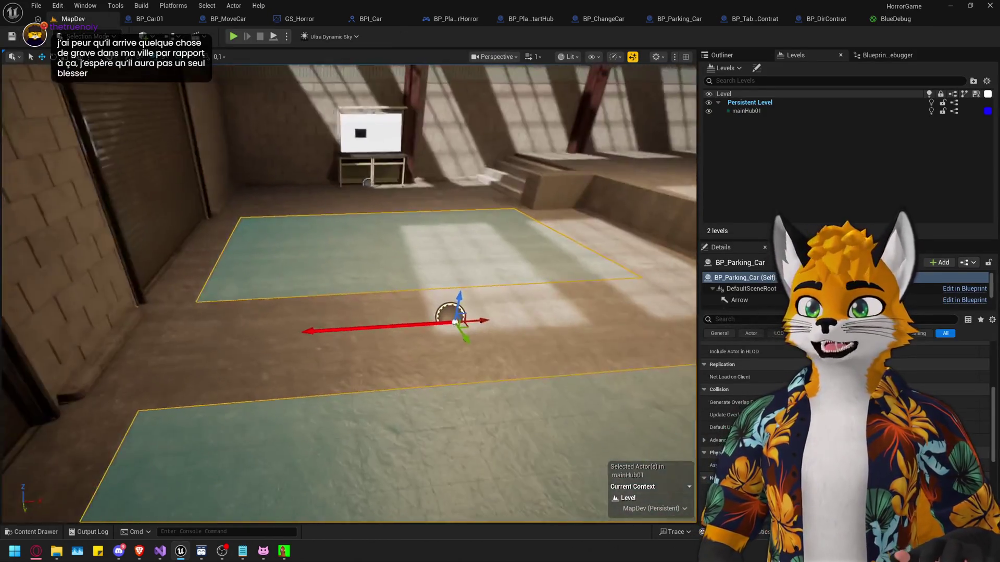
left_click_drag(343, 250, 341, 202)
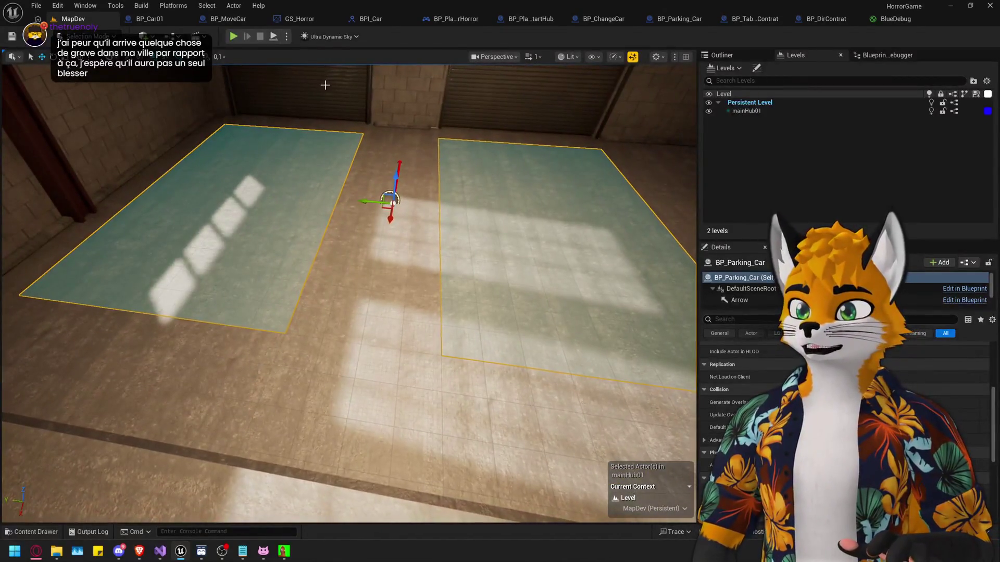
Step: Open the HorrorMainGame level from the Content/Game folder
key("ctrl+space")
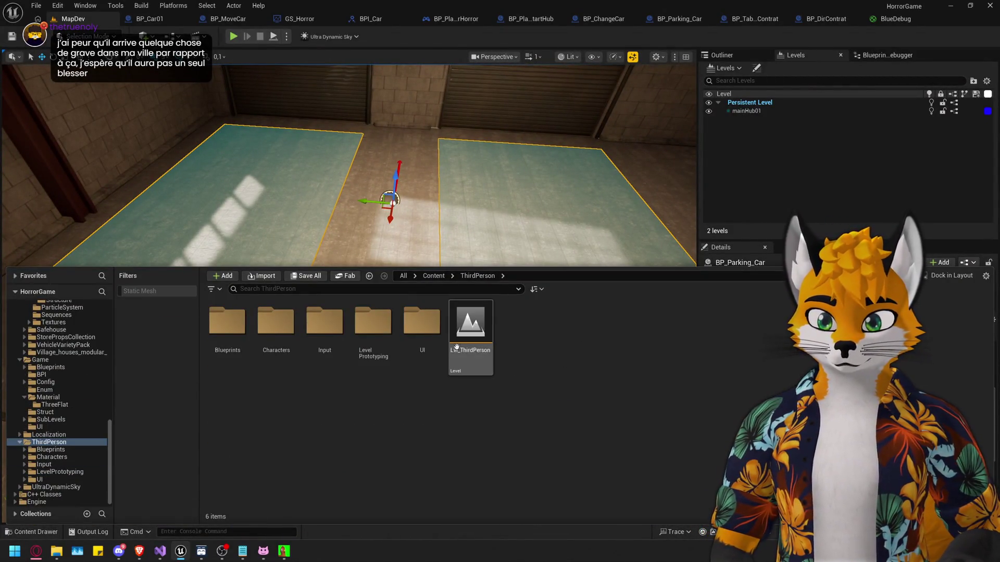
left_click(219, 328)
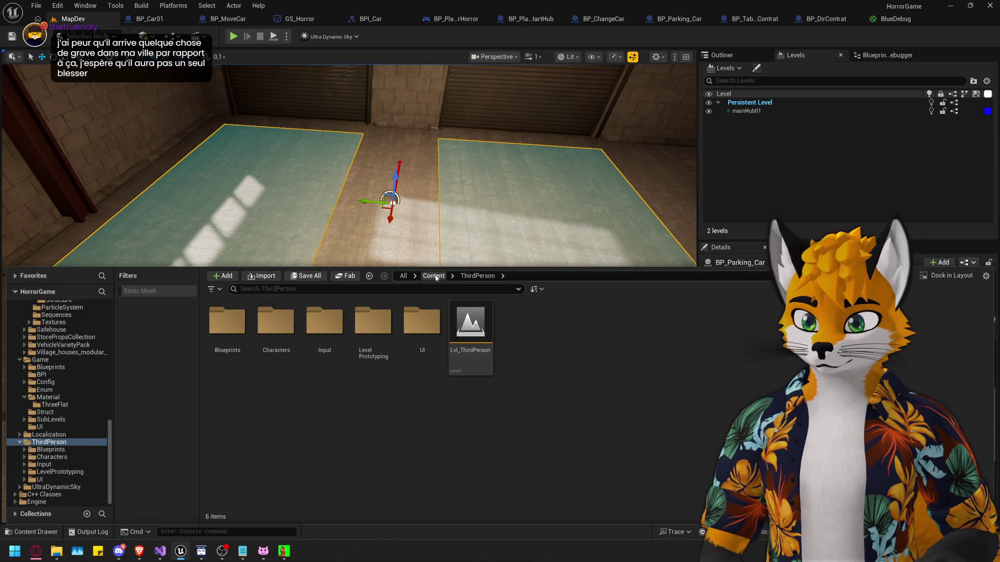
key("alt+Left")
key("alt+Left")
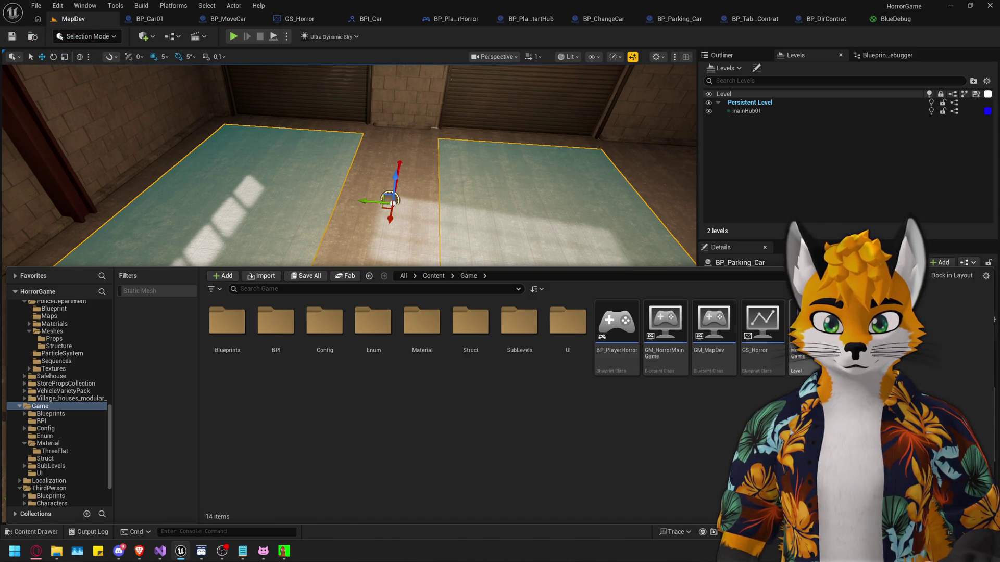
double_click(805, 334)
left_click(341, 149)
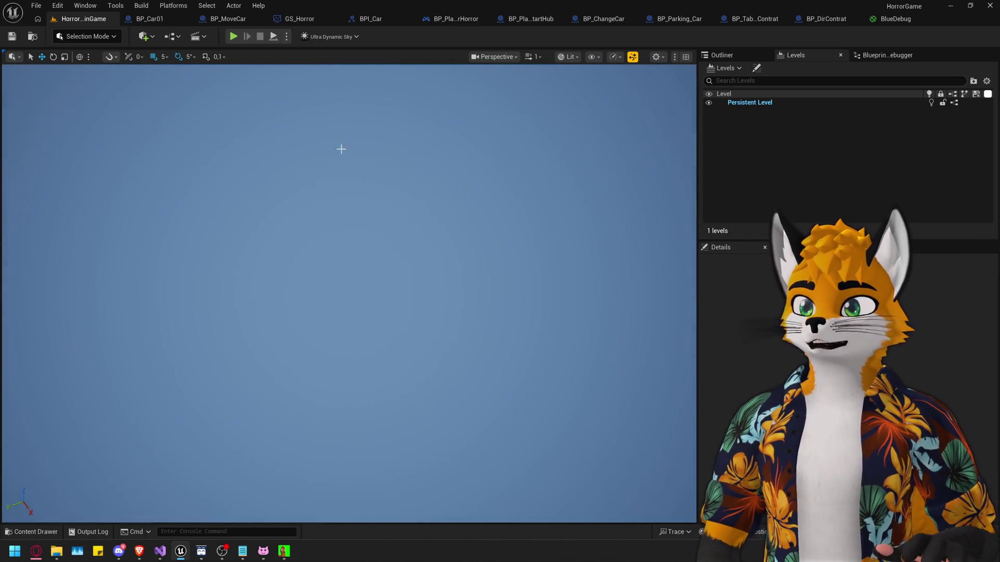
left_click(233, 37)
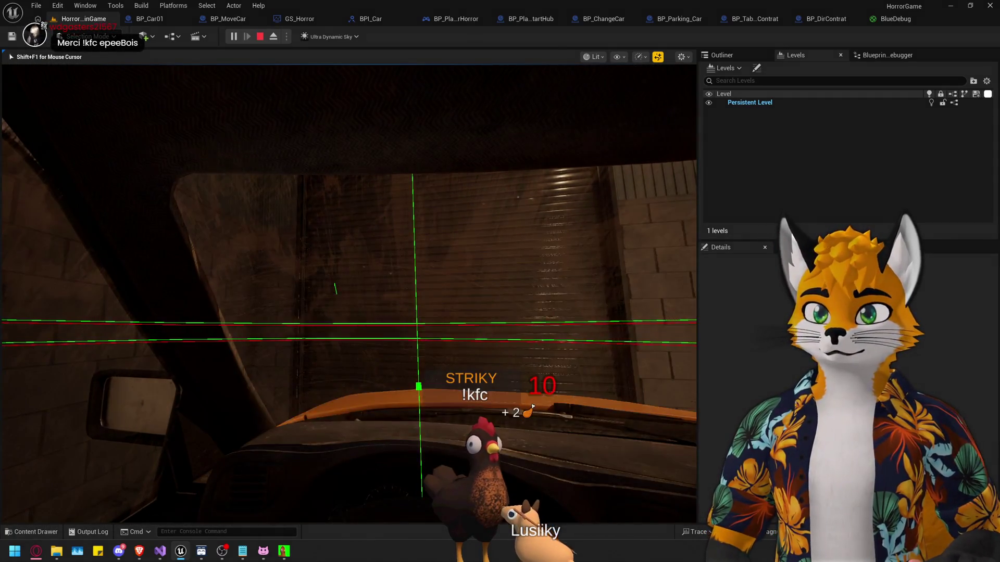
key("e")
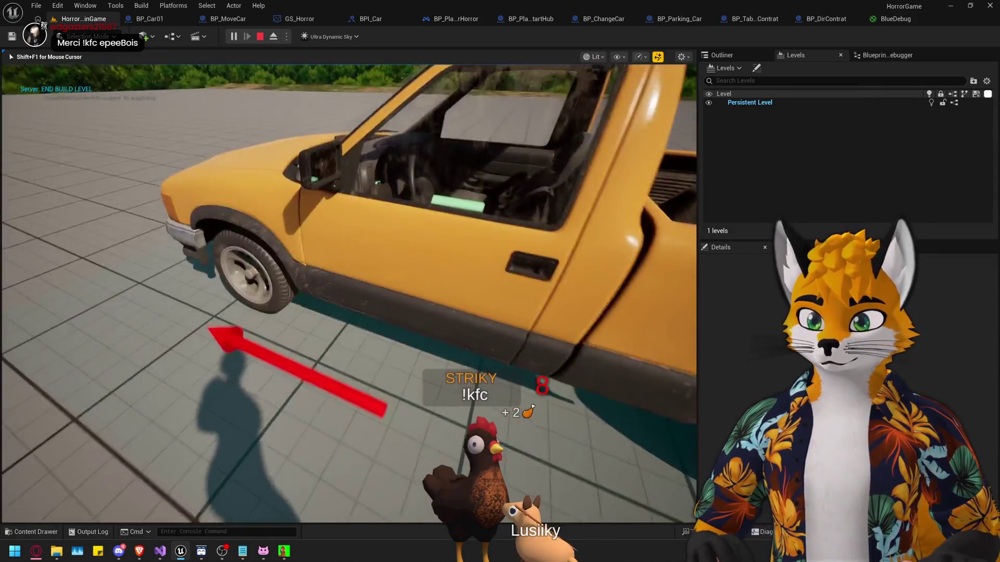
key("e")
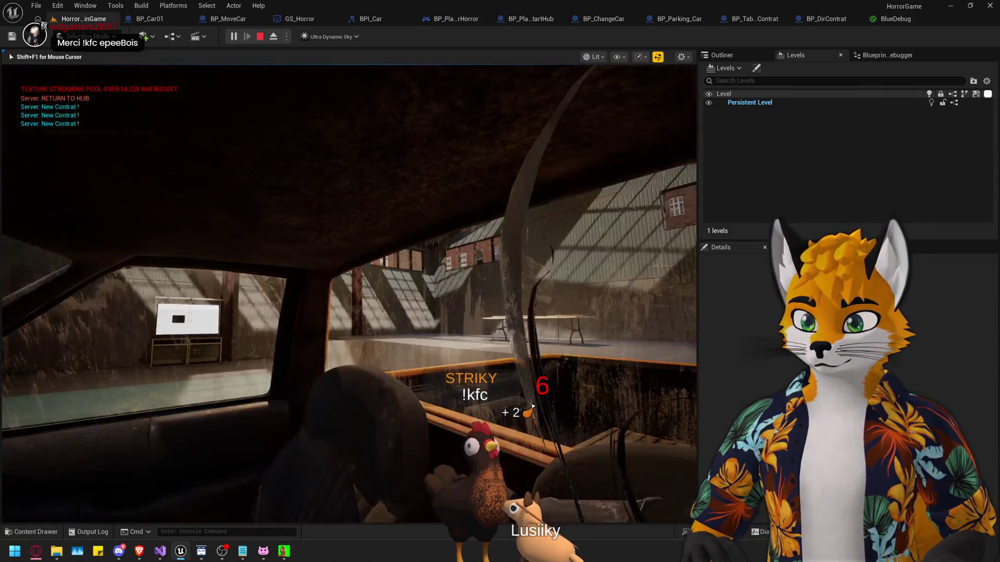
key("e")
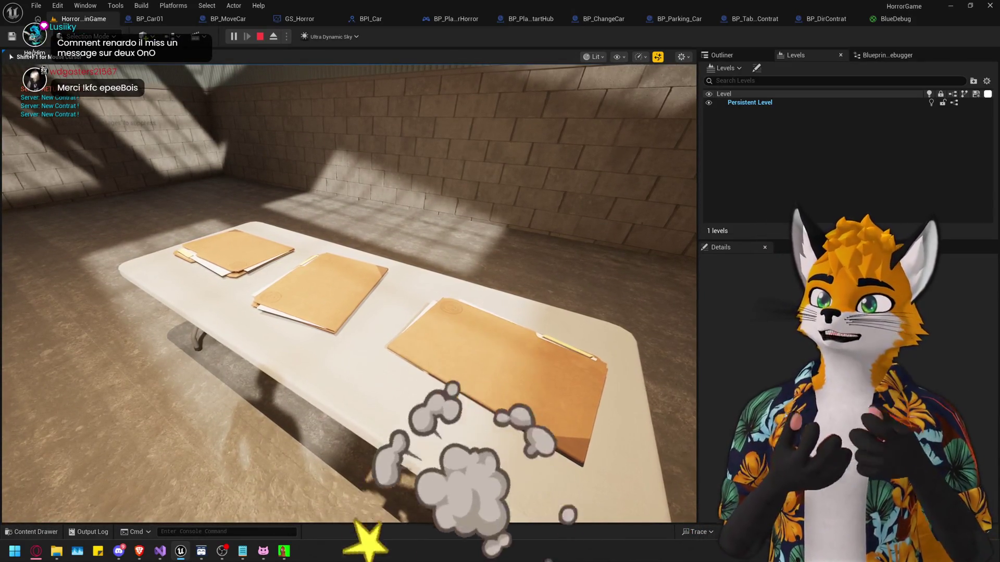
key("Escape")
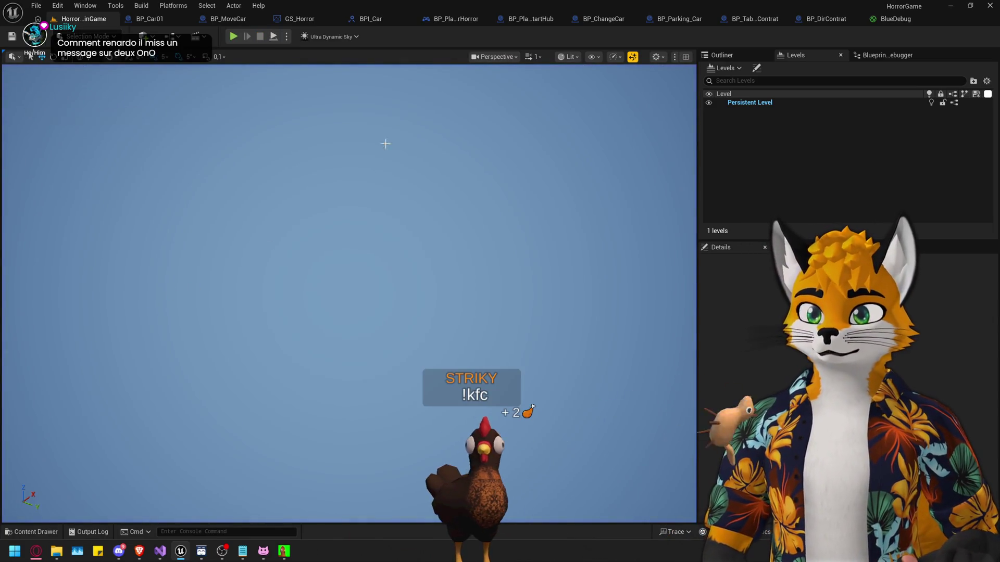
Step: Insert a Set Actor Rotation node between Set Visibility and Print String in BP_DirContrat
left_click(835, 20)
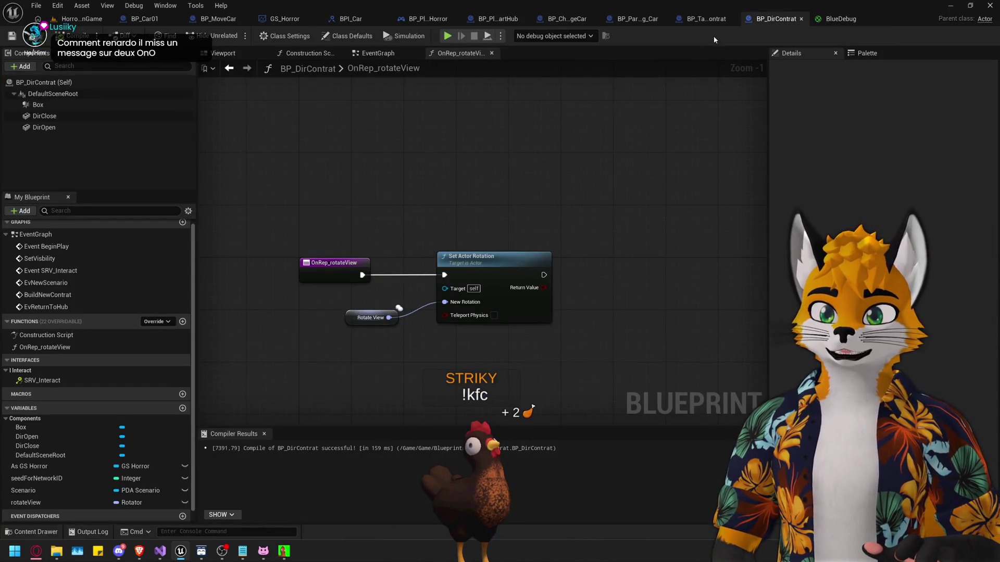
left_click(703, 19)
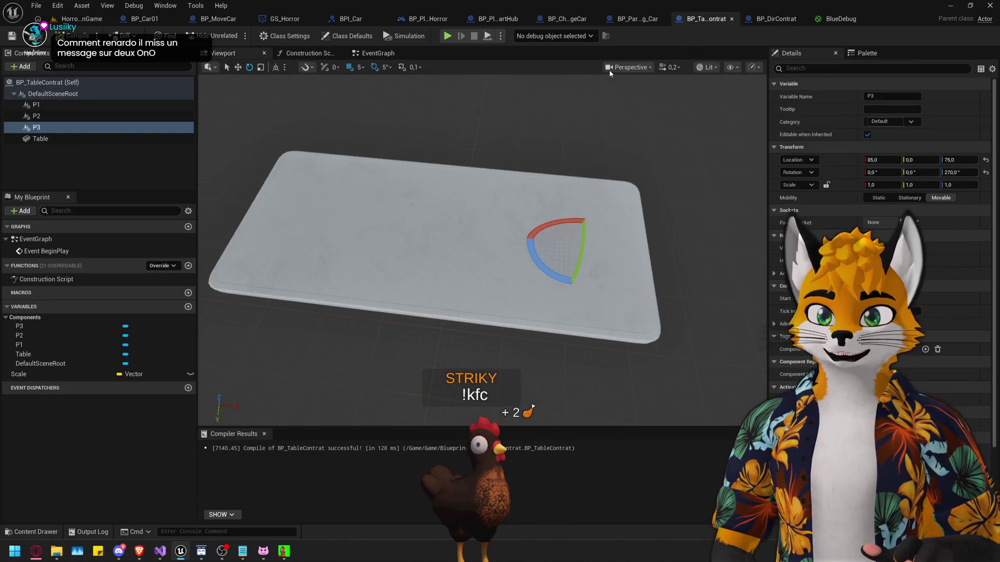
left_click(775, 18)
left_click(378, 54)
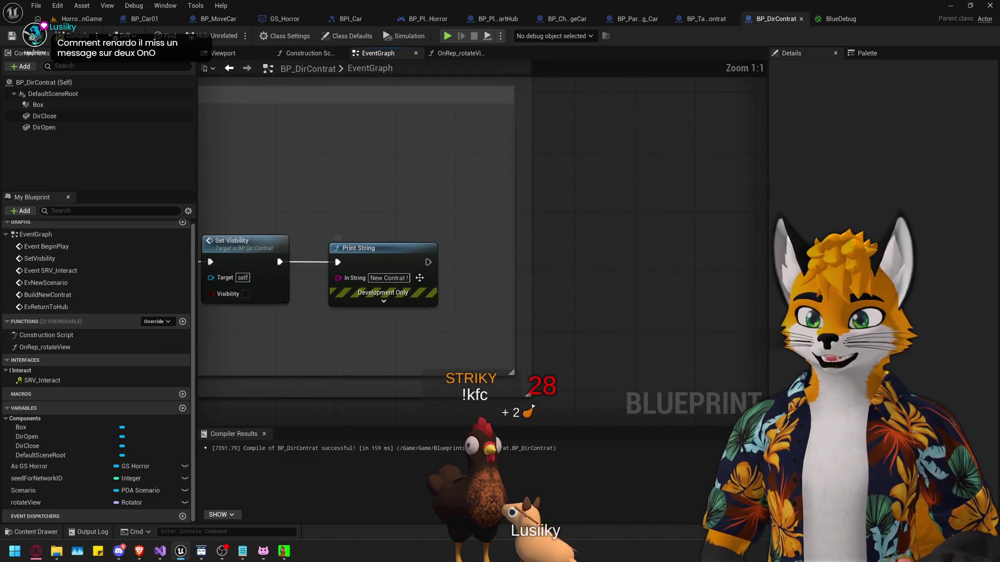
left_click_drag(419, 278, 658, 278)
left_click_drag(280, 262, 359, 268)
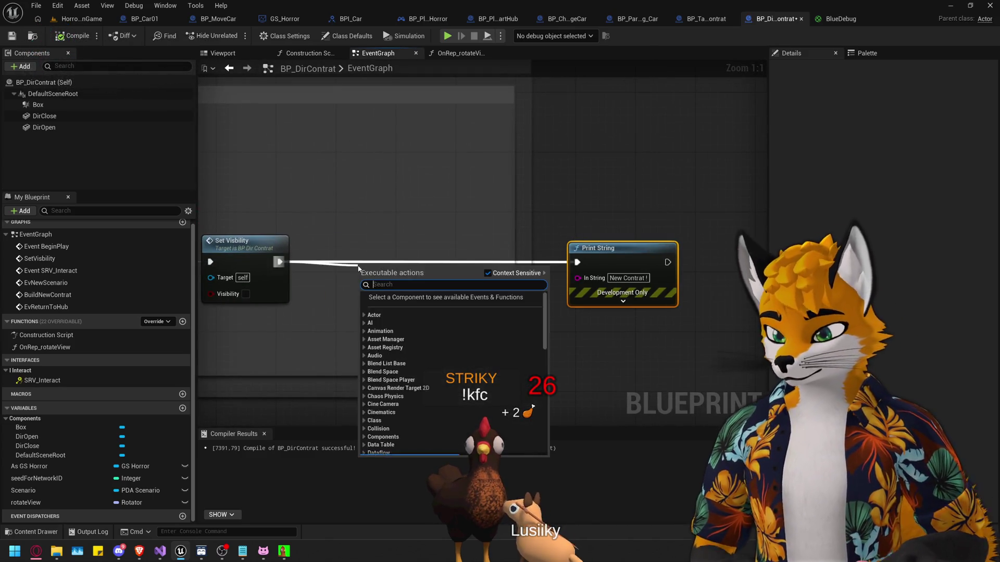
type("Set Actor Rotation")
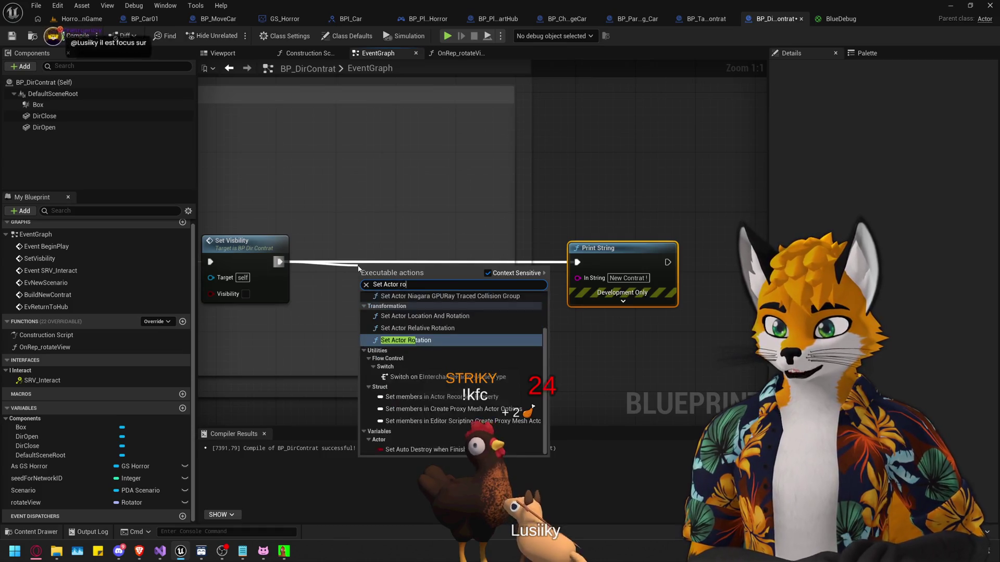
key("Return")
Step: Line up Set Actor Rotation and Print String with their neighbouring nodes
left_click_drag(362, 258, 358, 249)
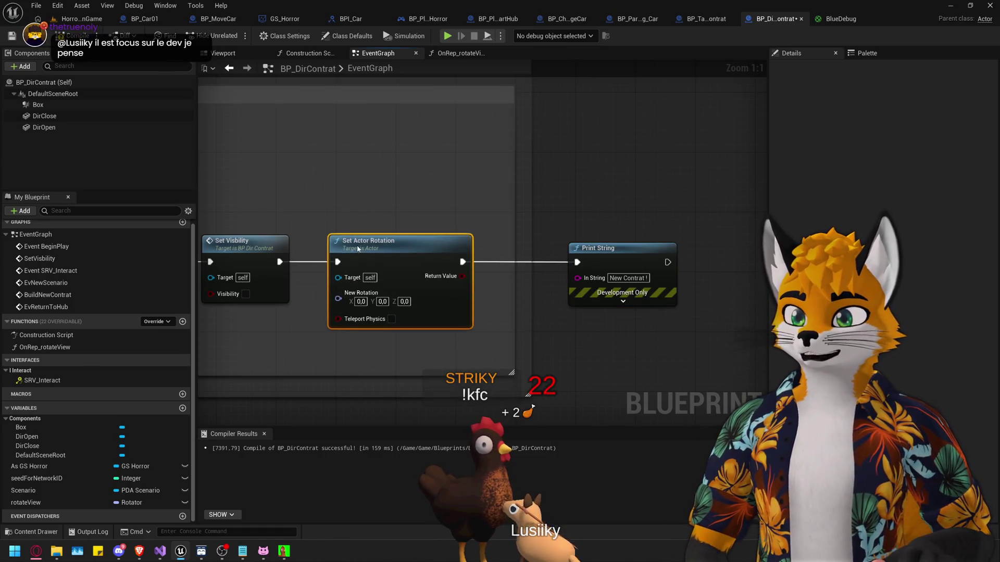
left_click_drag(528, 394, 661, 394)
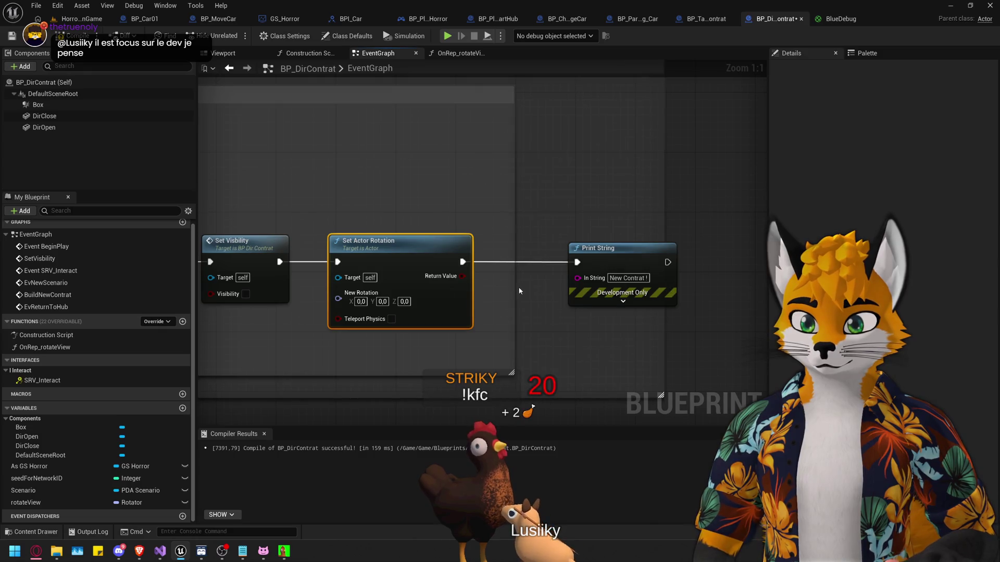
left_click_drag(511, 372, 616, 373)
left_click_drag(608, 257, 555, 253)
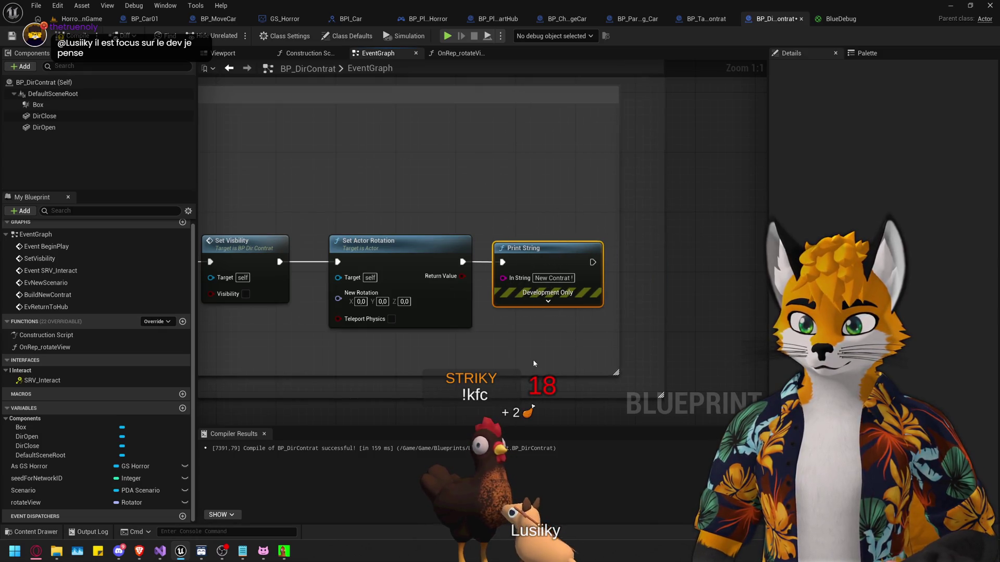
left_click_drag(533, 360, 679, 336)
left_click_drag(547, 222, 539, 222)
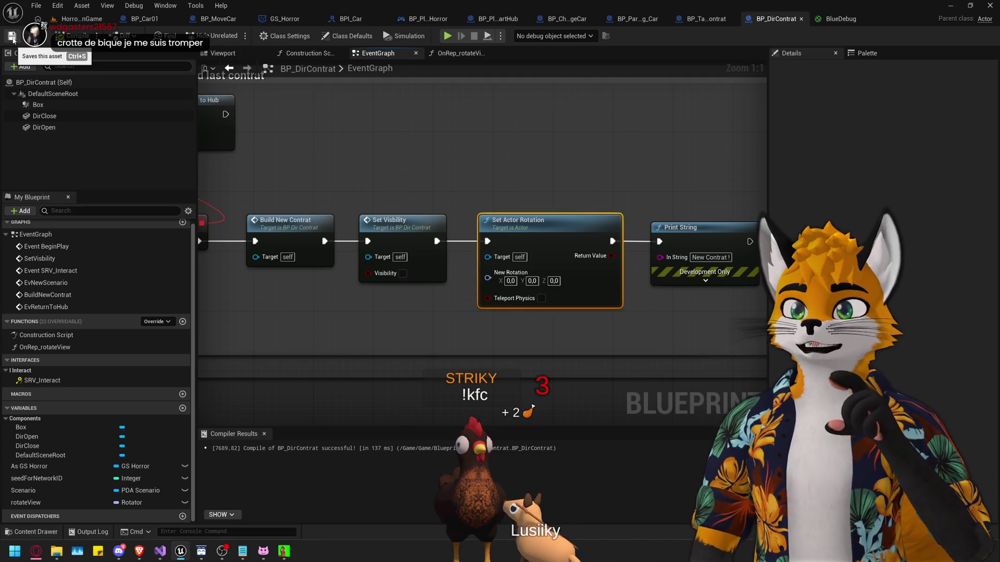
Step: Check the P3 component's rotation in BP_TableContrat, then return to BP_DirContrat
left_click(702, 22)
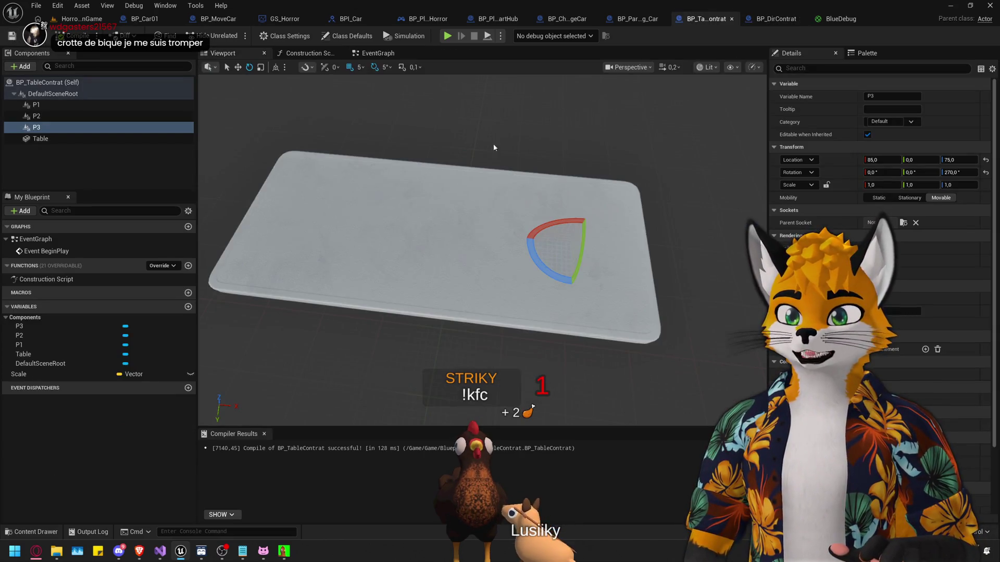
left_click(42, 127)
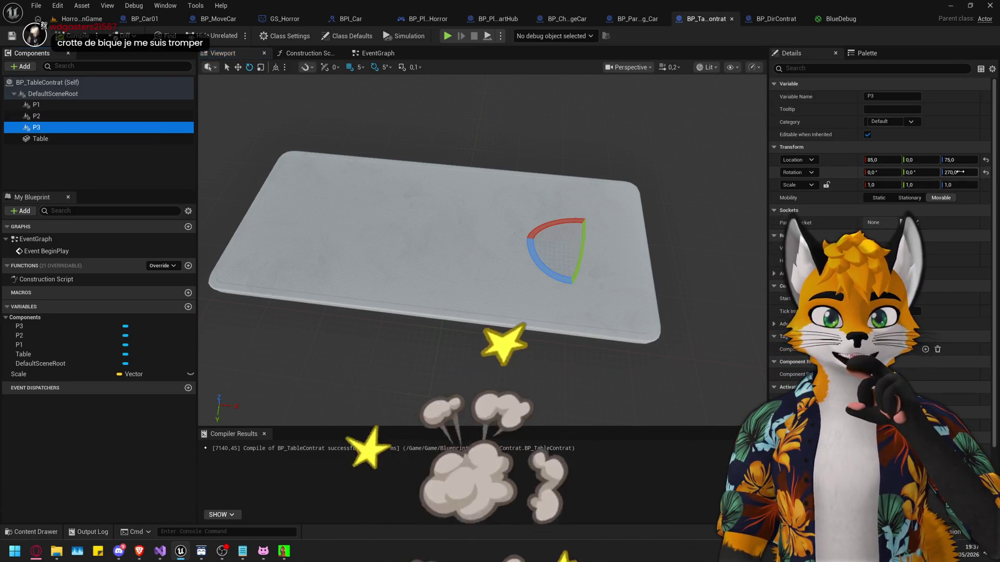
key("ctrl+Tab")
scroll(391, 277, "down", 2)
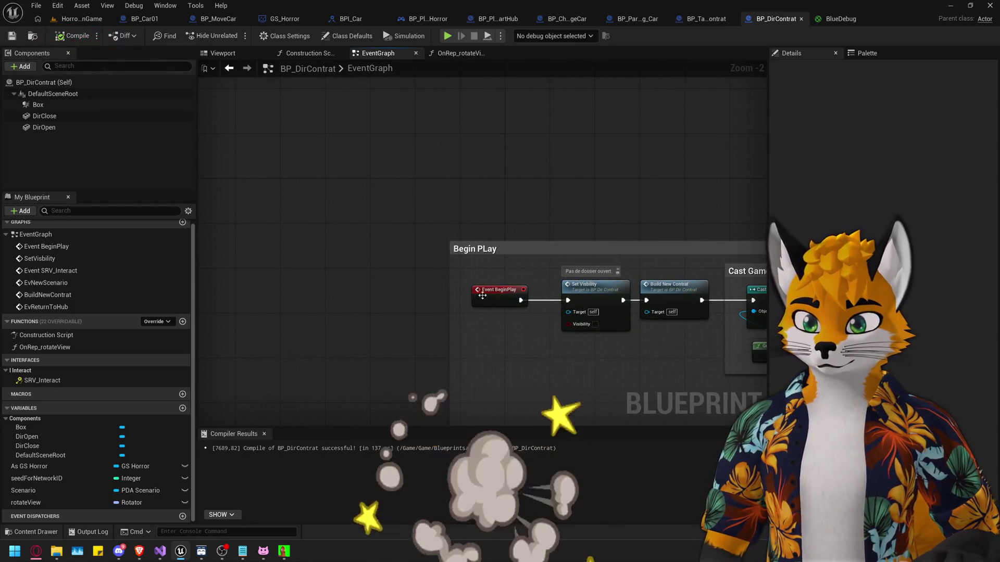
Step: Move Event BeginPlay left and delete a mistakenly added Get Actor Location node
left_click_drag(491, 293, 333, 293)
scroll(407, 332, "up", 2)
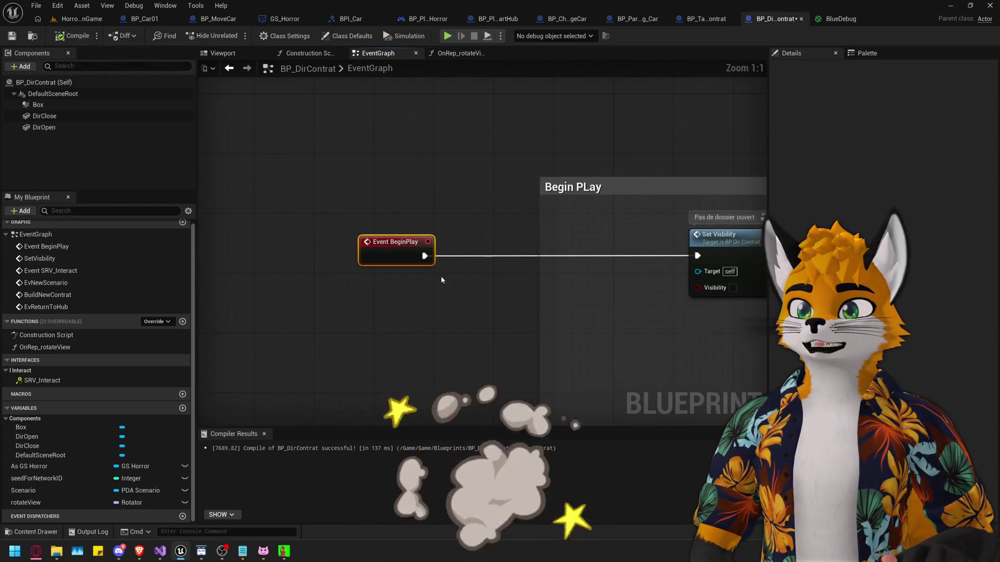
mouse_move(425, 255)
left_mouse_down()
mouse_move(501, 262)
mouse_move(499, 323)
mouse_move(481, 333)
left_mouse_up()
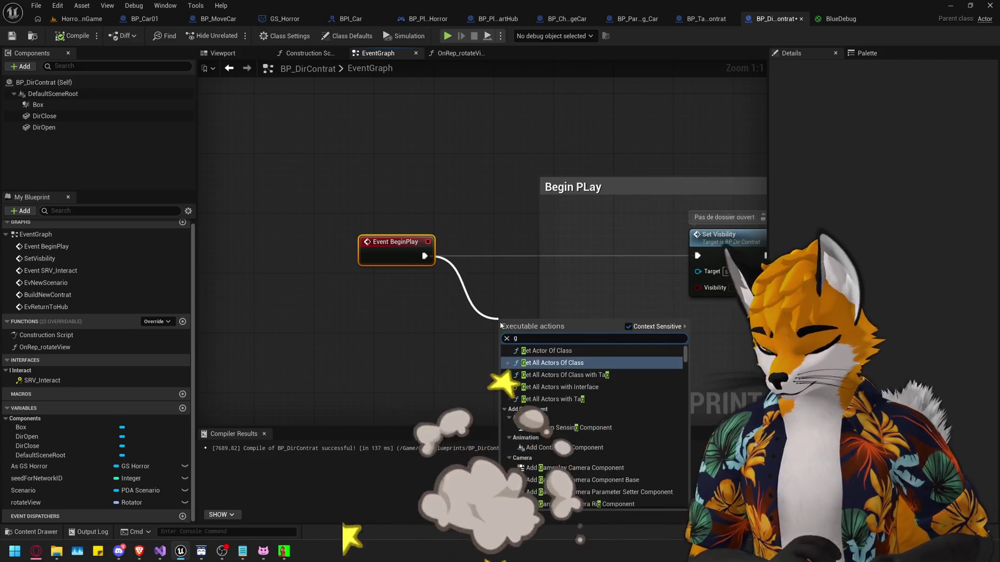
type("get actor location")
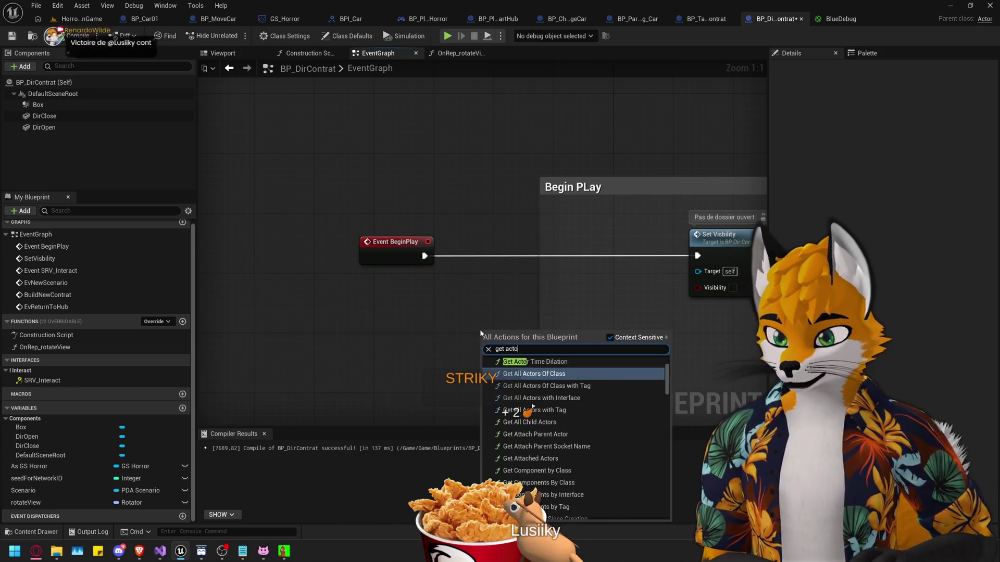
key("Return")
left_click_drag(480, 331, 429, 301)
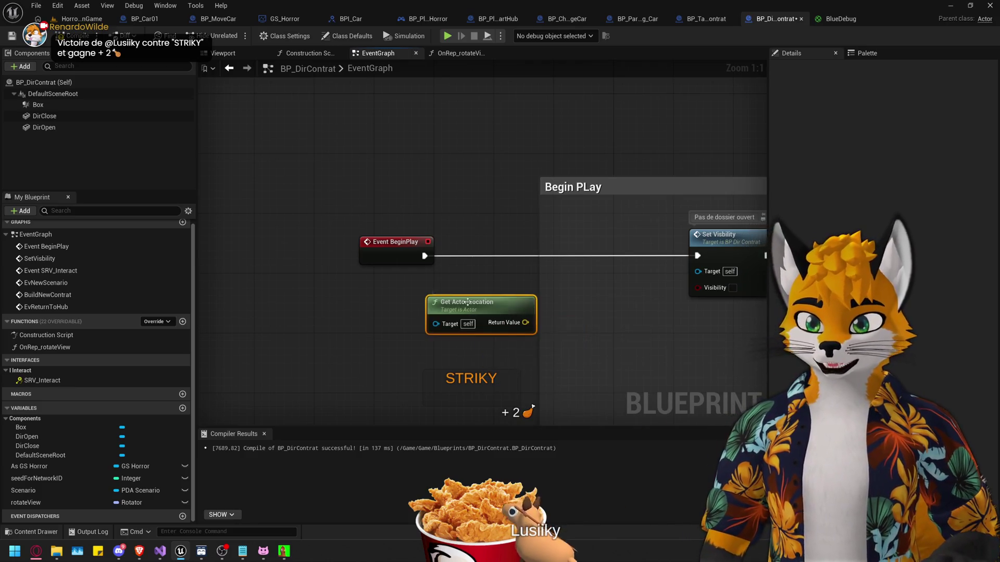
key("Delete")
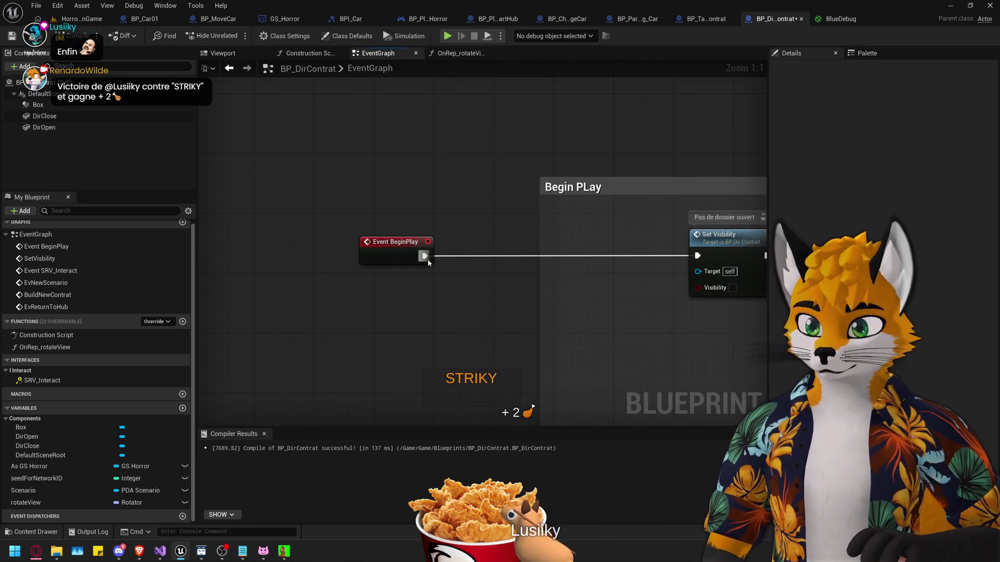
Step: Add a Get Actor Rotation node below Event BeginPlay
left_click_drag(424, 255, 463, 354)
type("get actor ro")
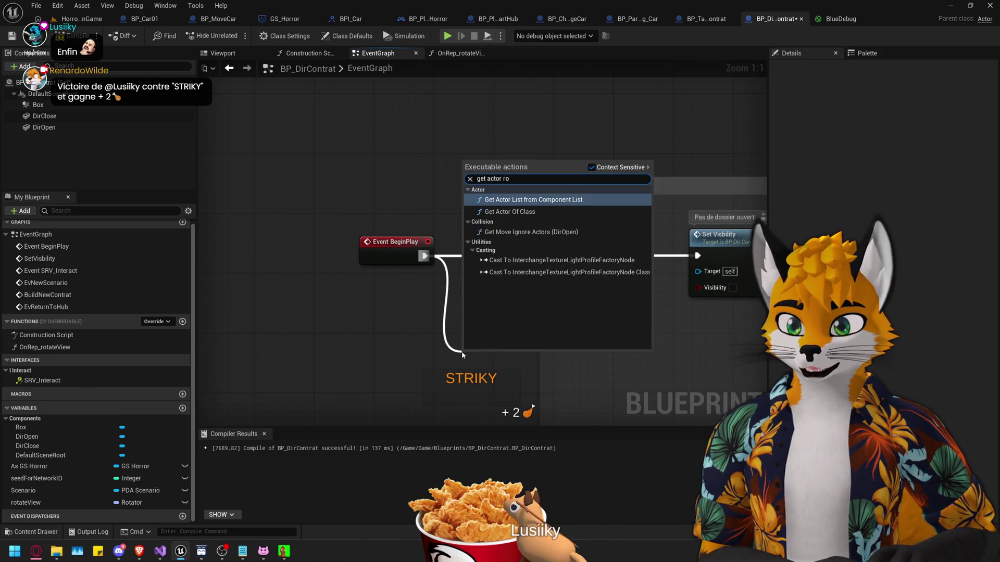
key("BackSpace")
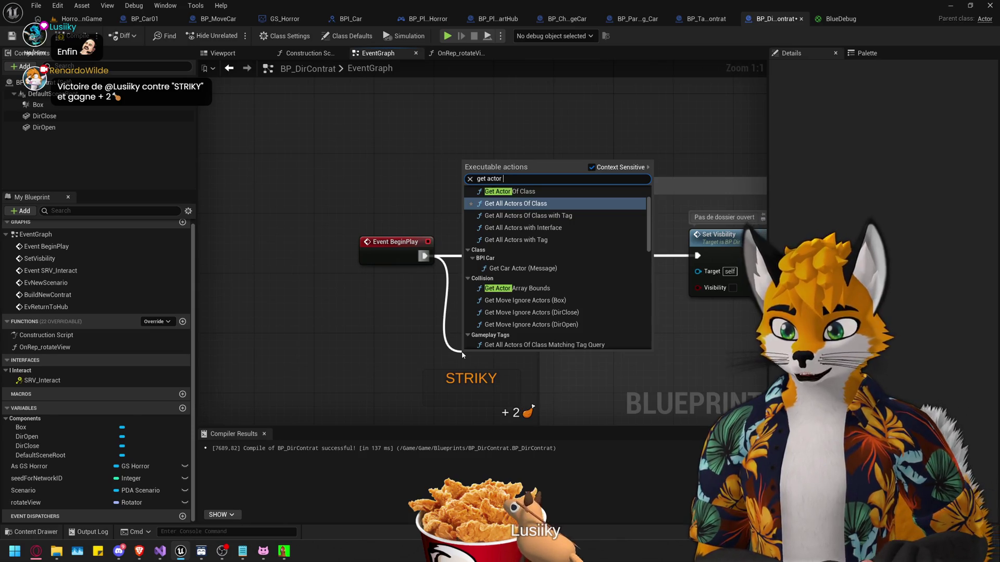
type("ota")
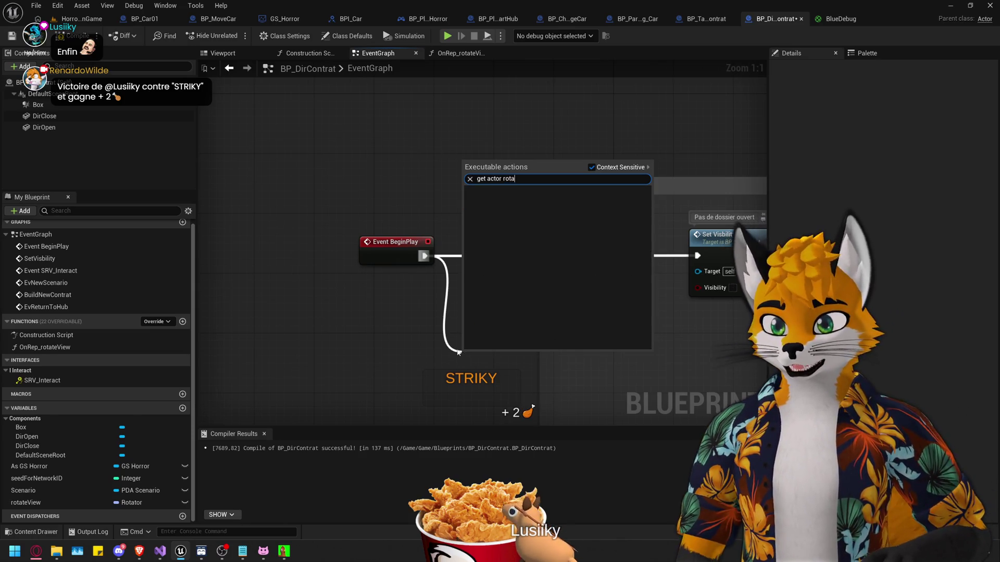
left_click(592, 168)
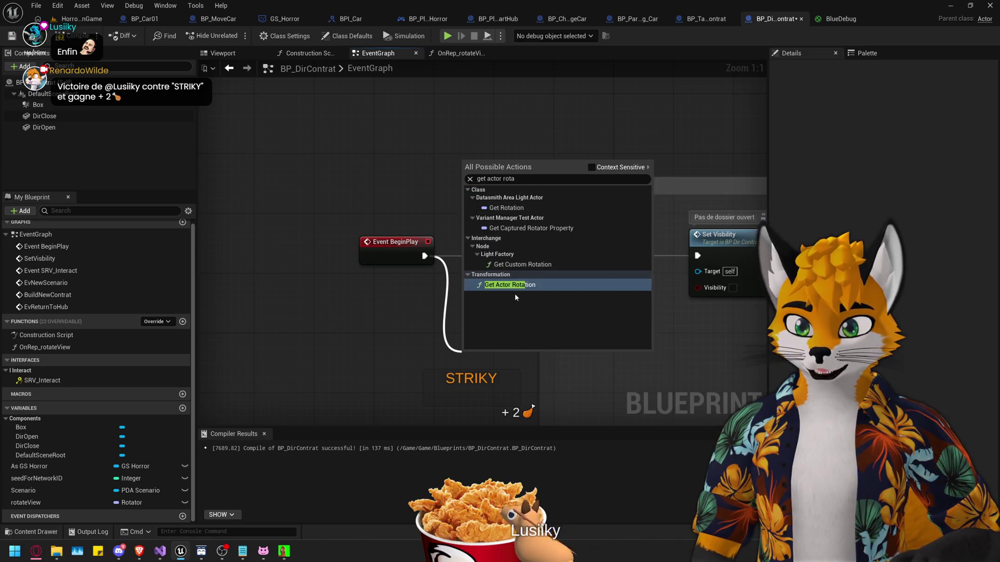
left_click(511, 283)
left_click_drag(521, 350, 447, 291)
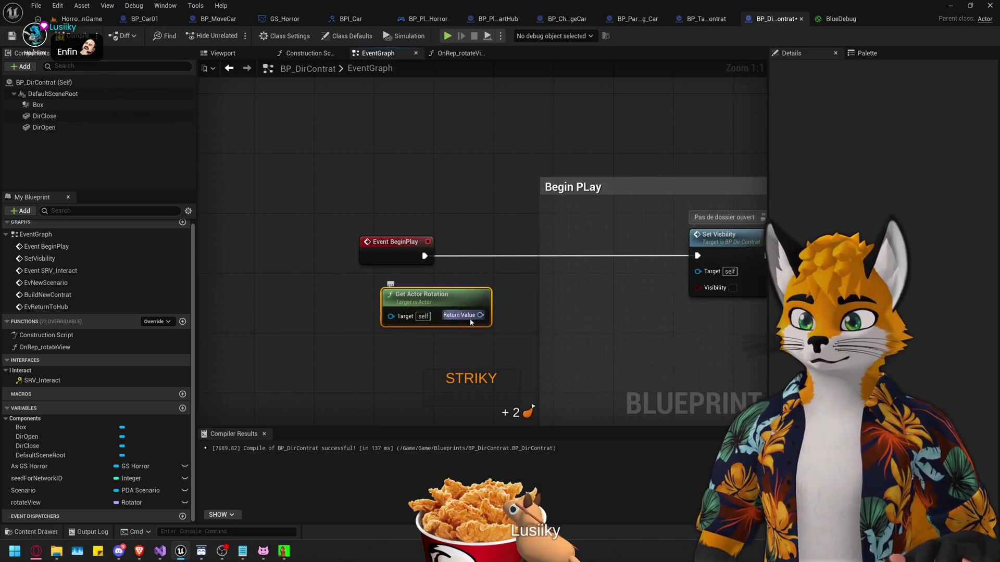
Step: Promote the rotation output to a new variable named DefaultRotator
right_click(480, 315)
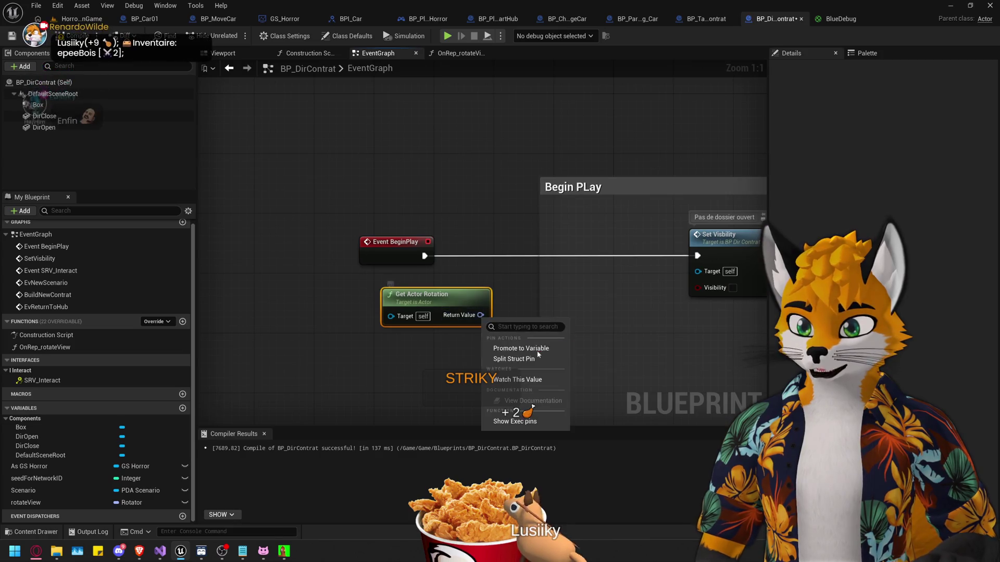
left_click(533, 297)
left_click(894, 95)
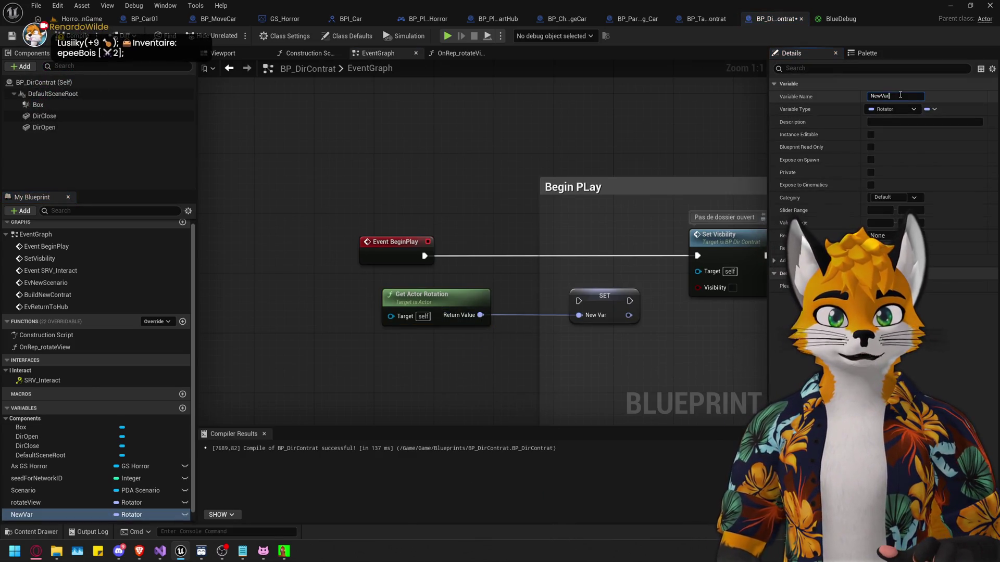
type("EFAU")
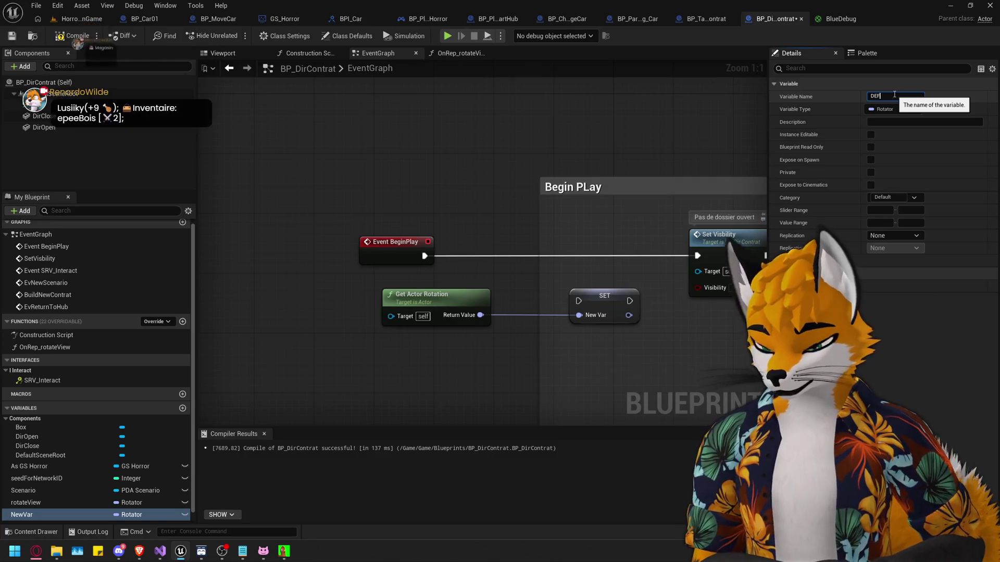
key("BackSpace")
key("BackSpace")
key("BackSpace")
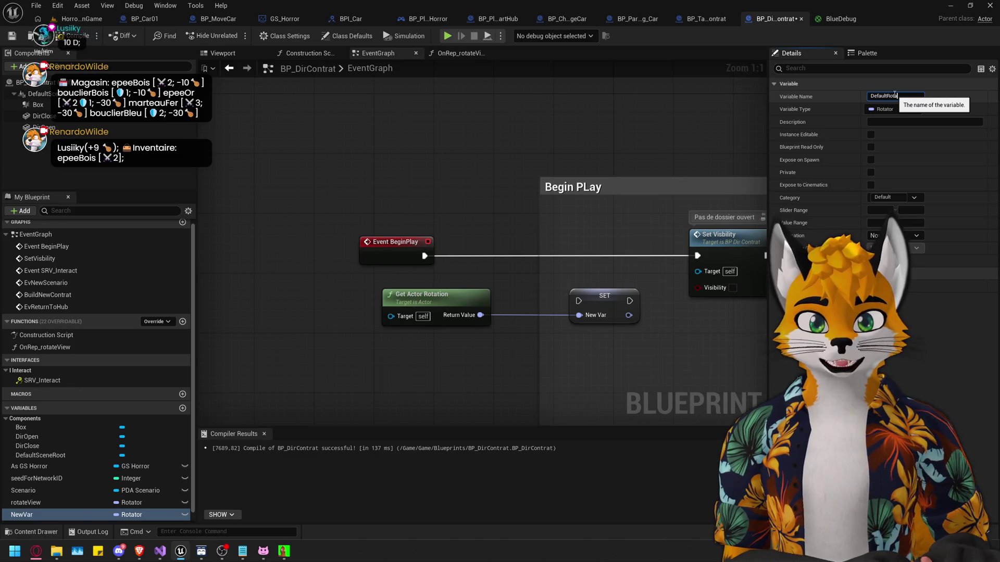
type("Rotator")
key("Return")
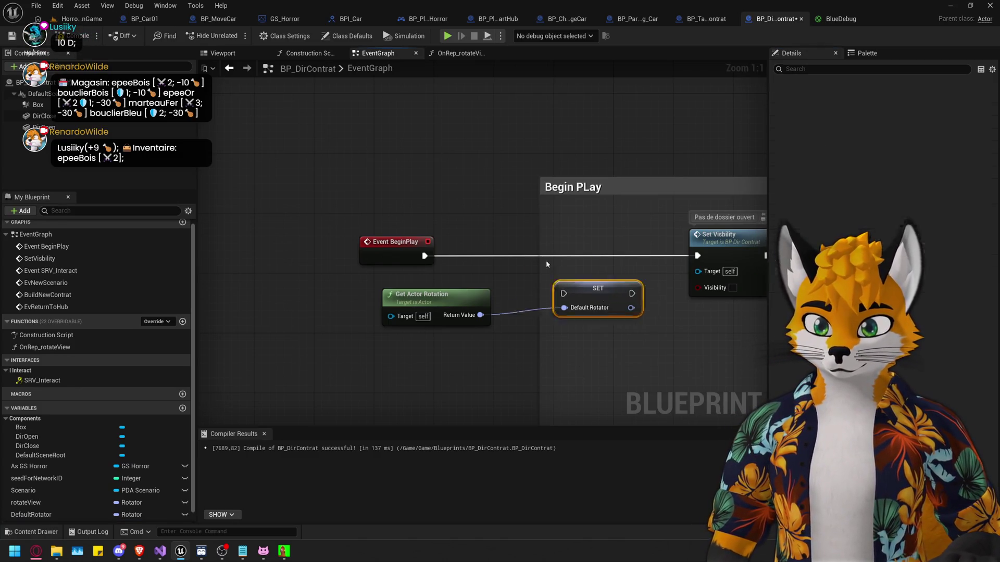
Step: Wire SET DefaultRotator between Event BeginPlay and Set Visibility, arrange nodes, compile and save
left_click_drag(613, 295, 536, 250)
left_click_drag(425, 255, 503, 255)
mouse_move(572, 255)
left_mouse_down()
mouse_move(672, 271)
mouse_move(697, 256)
mouse_move(623, 255)
left_mouse_up()
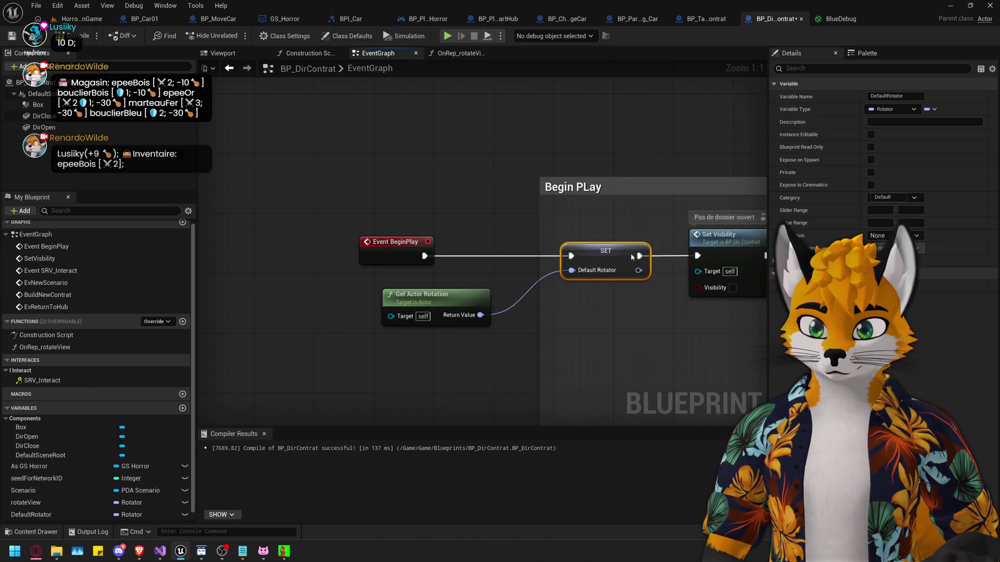
left_click_drag(458, 296, 634, 287)
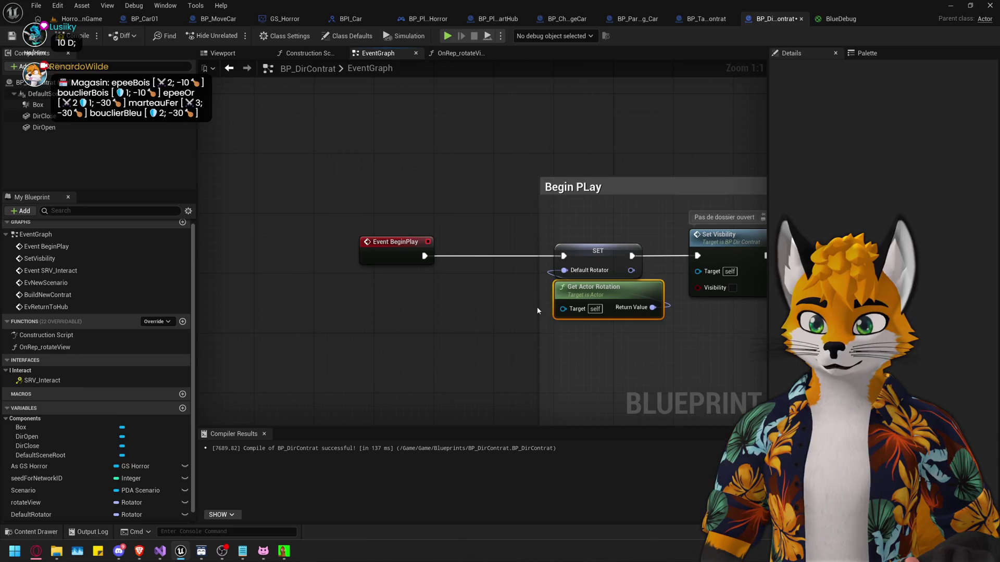
left_click_drag(540, 310, 339, 311)
left_click(405, 244)
left_click(515, 361)
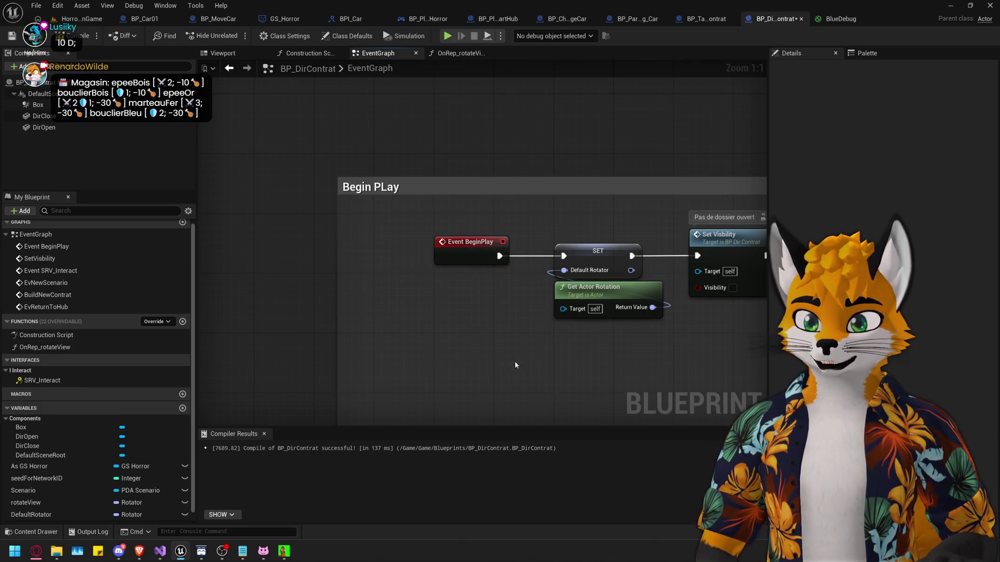
left_click_drag(515, 361, 395, 309)
left_click(75, 35)
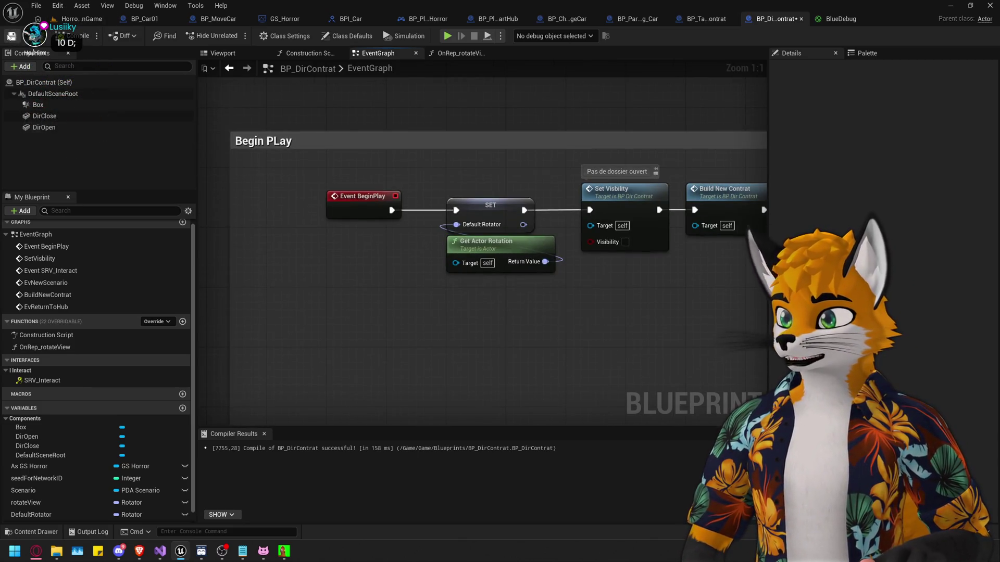
left_click(12, 35)
Step: Feed a DefaultRotator getter into Set Actor Rotation's New Rotation input and save
left_click(490, 205)
scroll(597, 315, "down", 5)
scroll(482, 236, "up", 5)
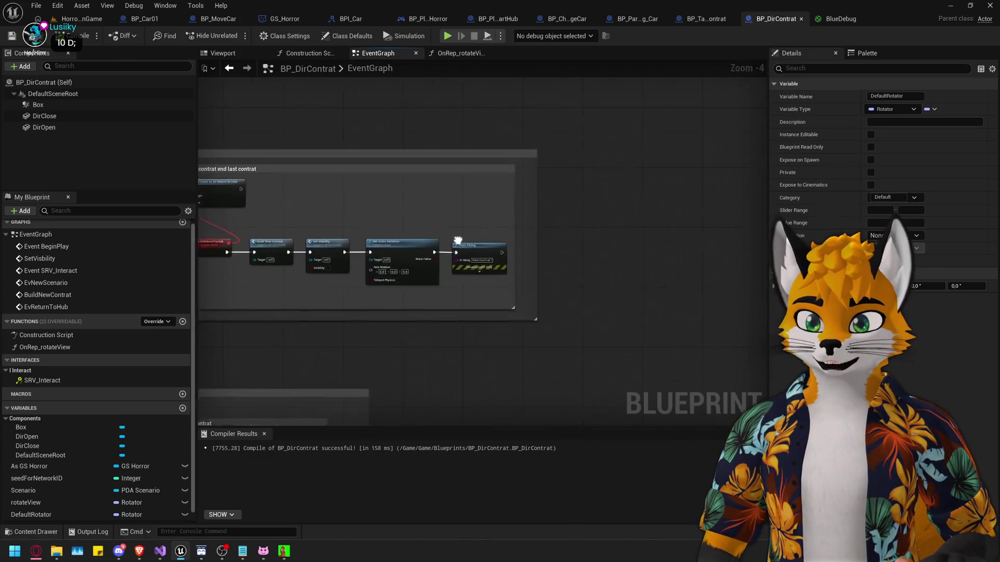
scroll(53, 484, "down", 1)
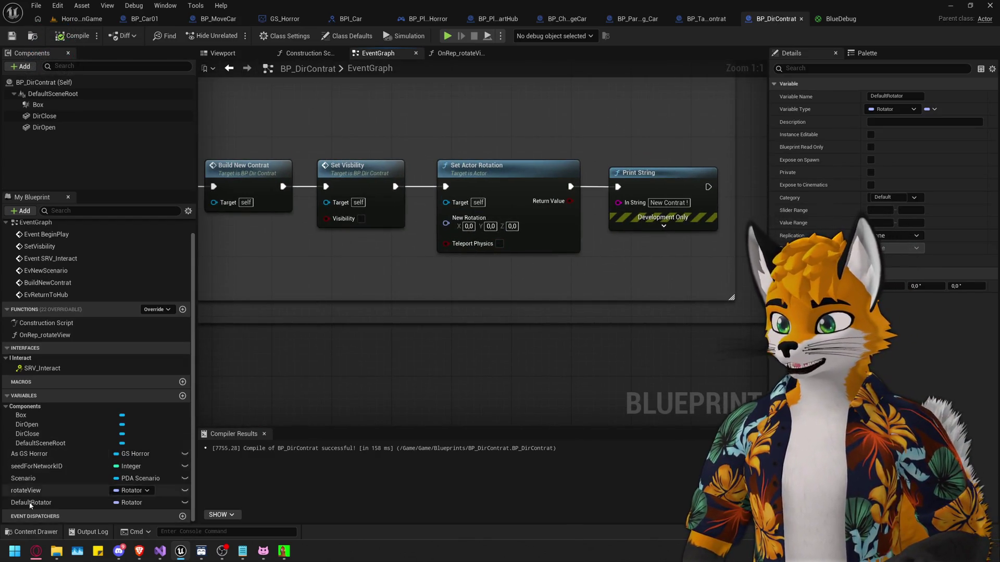
mouse_move(31, 503)
left_mouse_down()
mouse_move(396, 276)
mouse_move(445, 218)
left_mouse_up()
left_click(417, 287)
left_click_drag(394, 285, 442, 260)
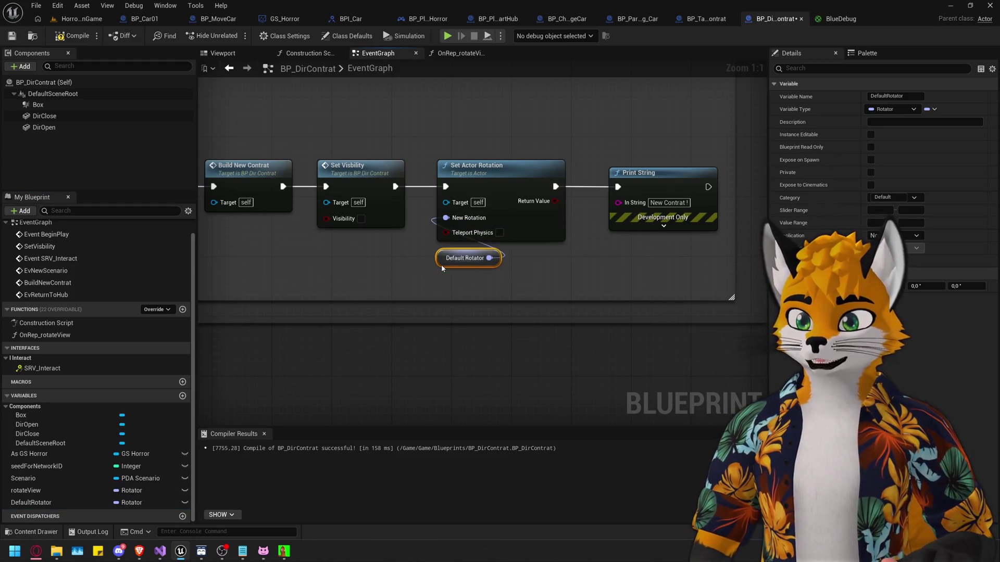
left_click(12, 39)
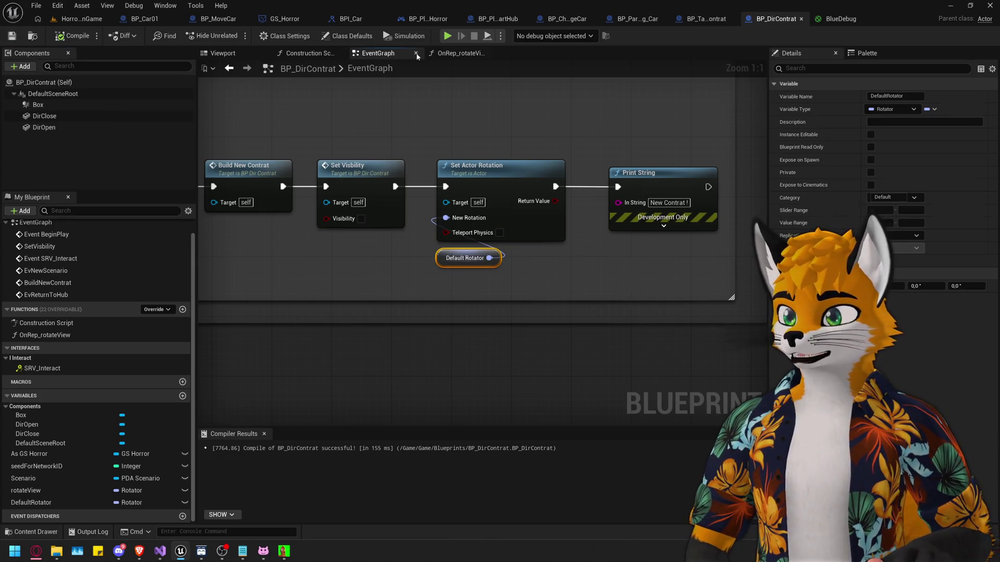
left_click(706, 19)
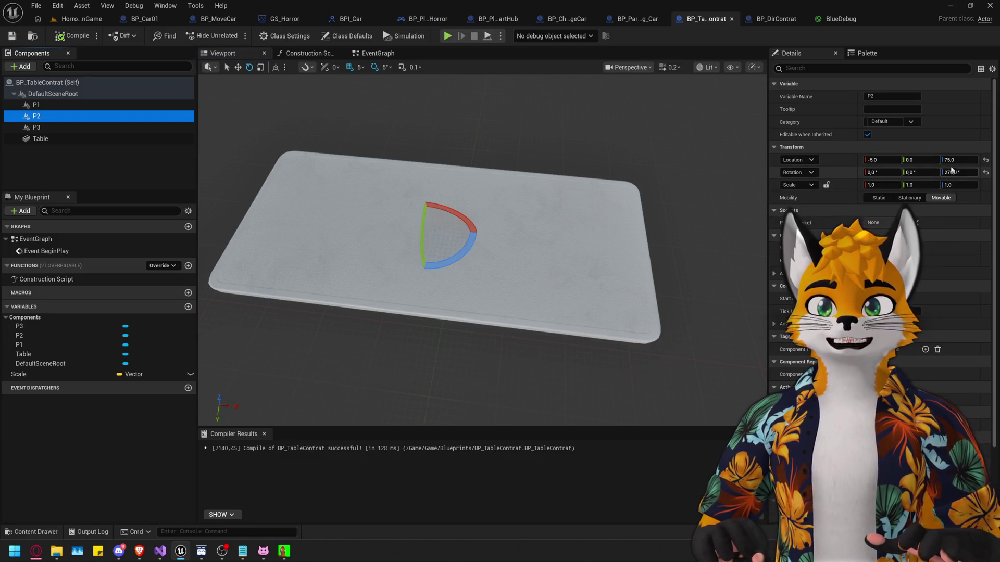
left_click(772, 20)
Step: Start a play session and pick contract folders on the hub table
left_click(448, 36)
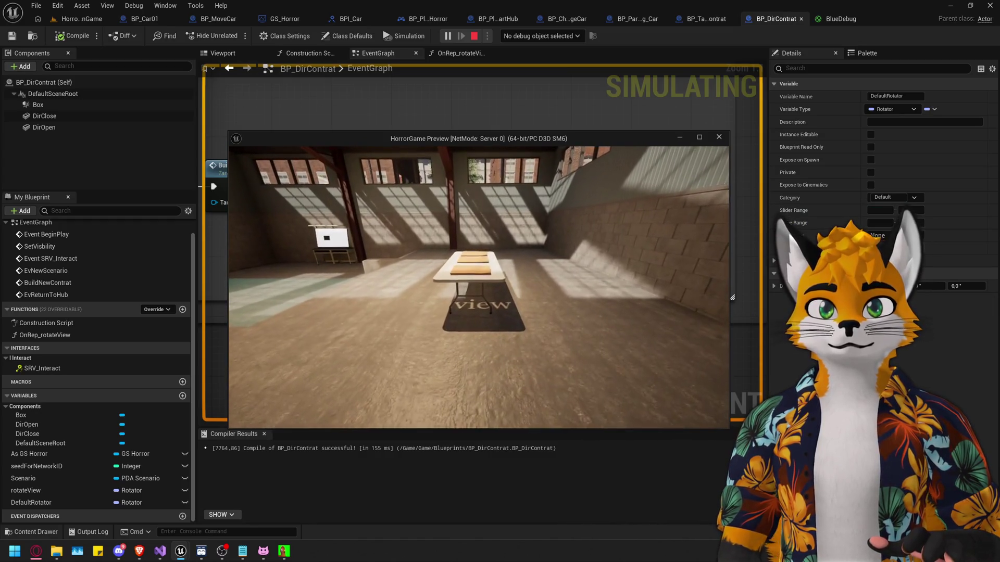
key("w")
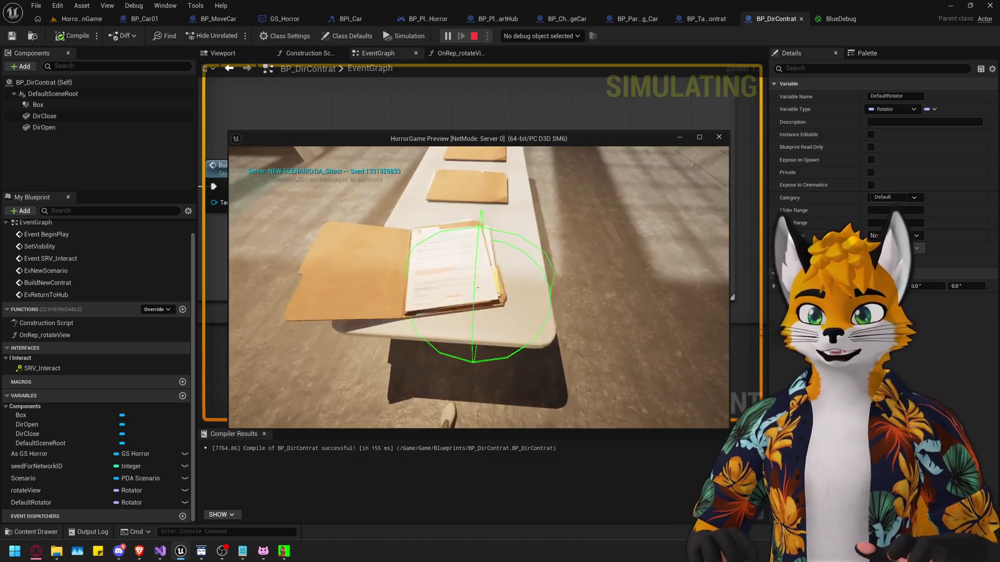
key("e")
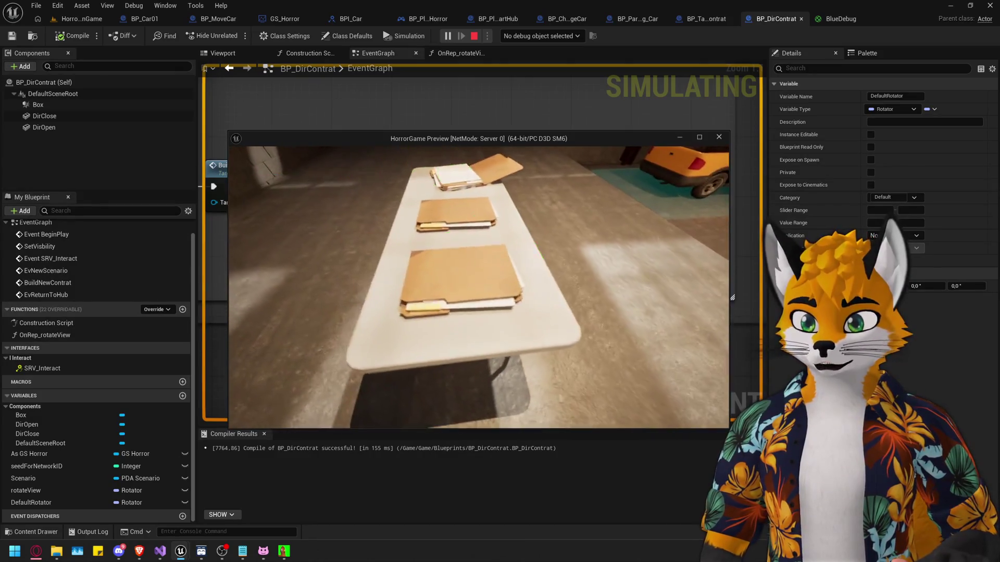
key("e")
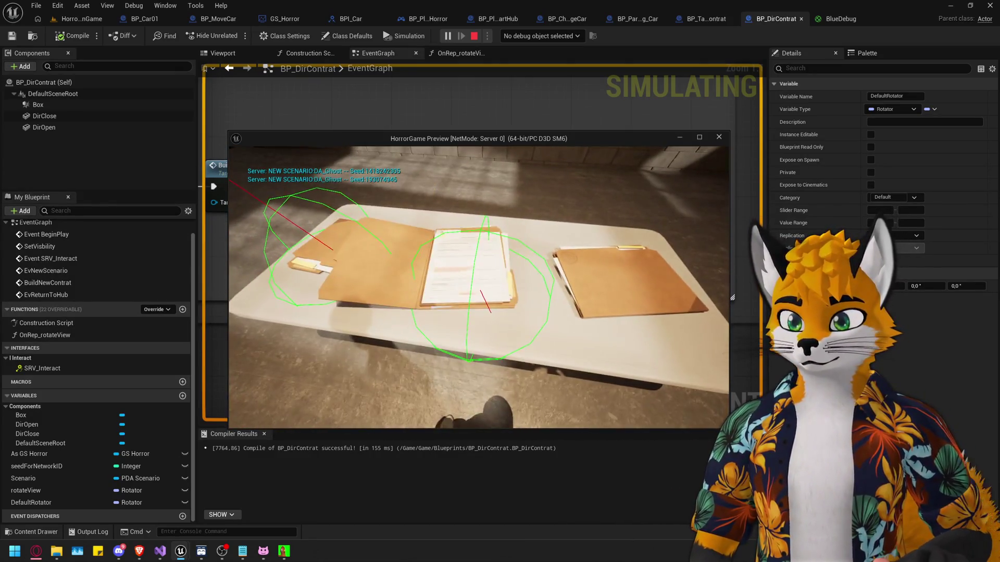
key("e")
Step: Get into the yellow car, start the contract, and step out outdoors
key("w")
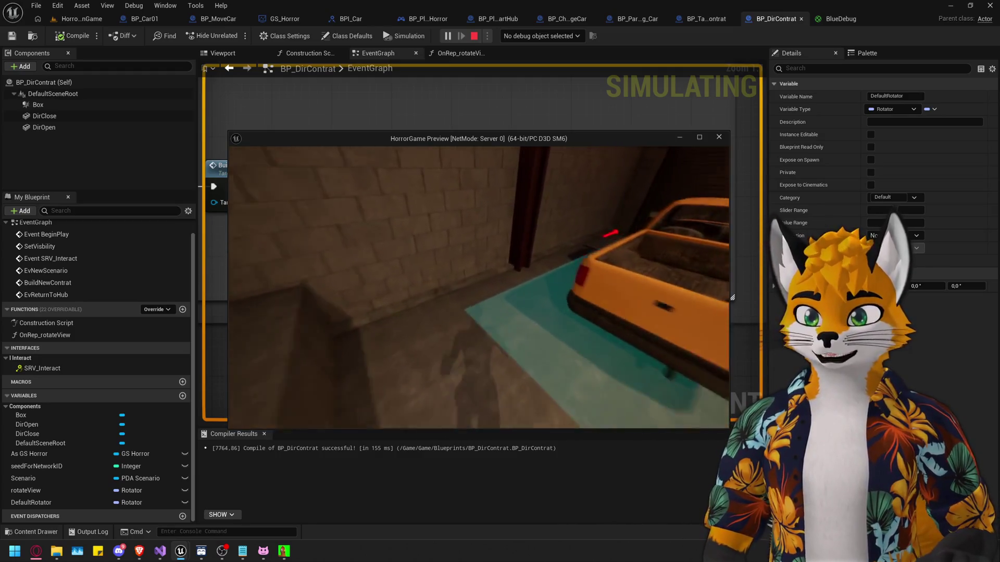
key("e")
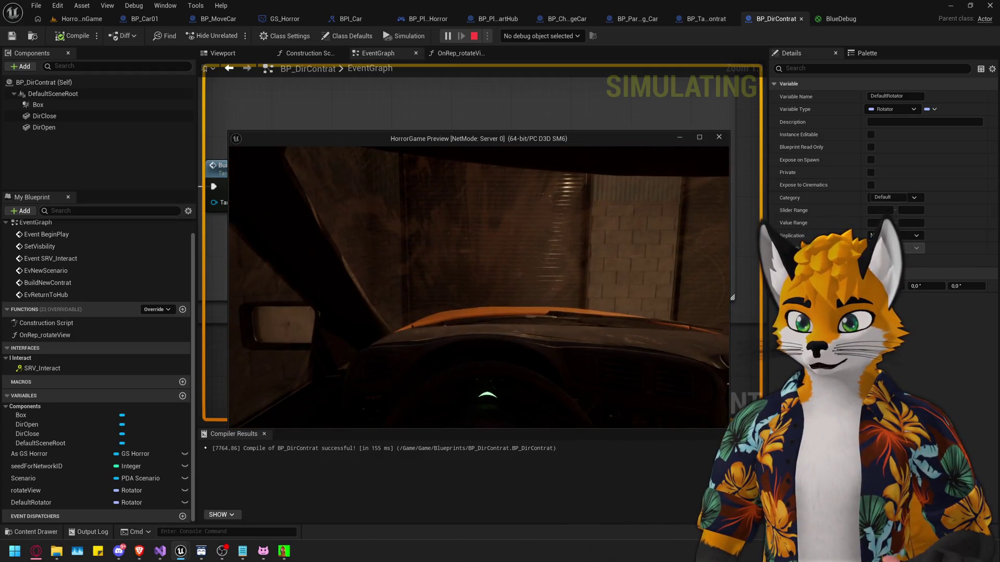
key("e")
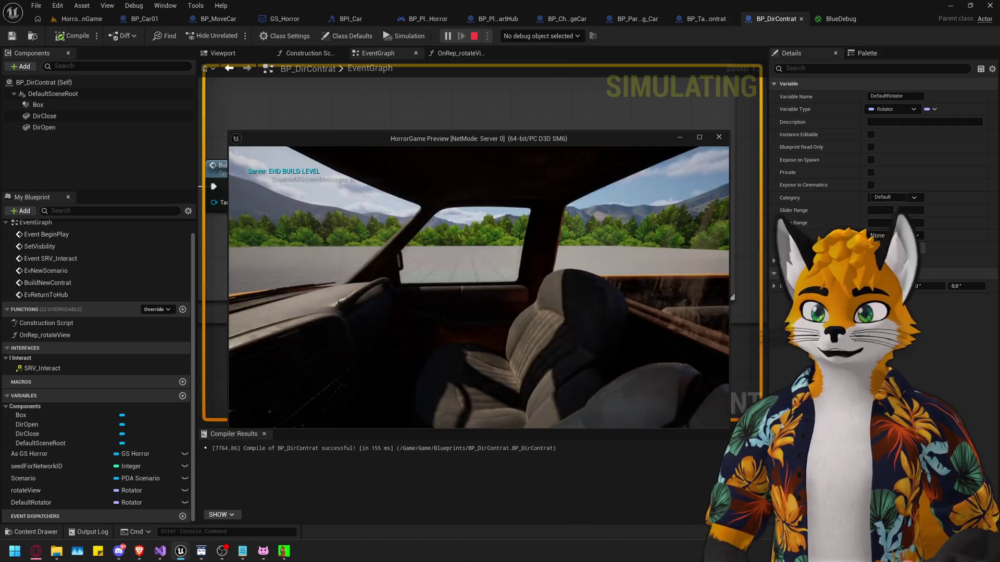
key("e")
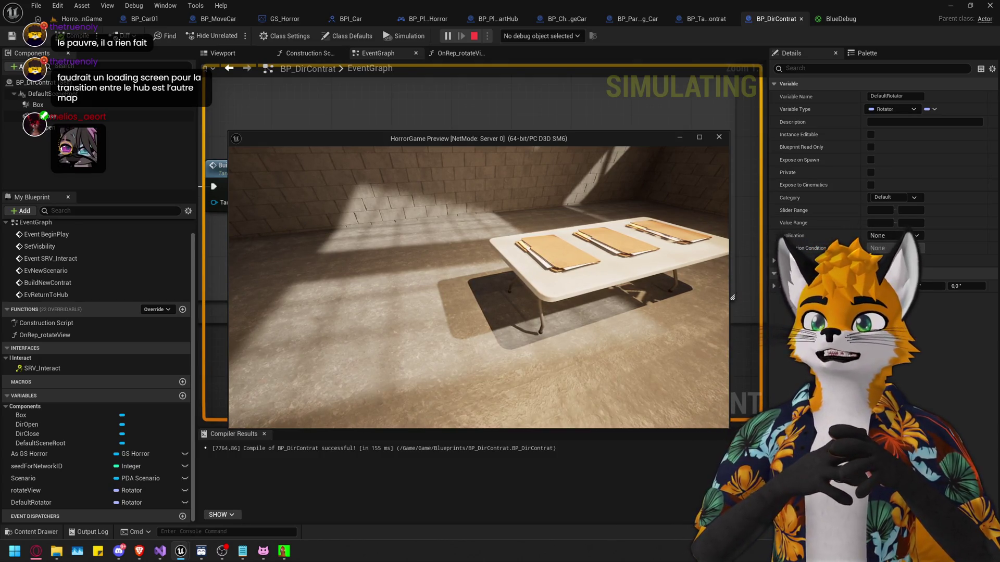
Step: Start a new contract from a table folder, head toward the garage, then stop play with Esc
key("w")
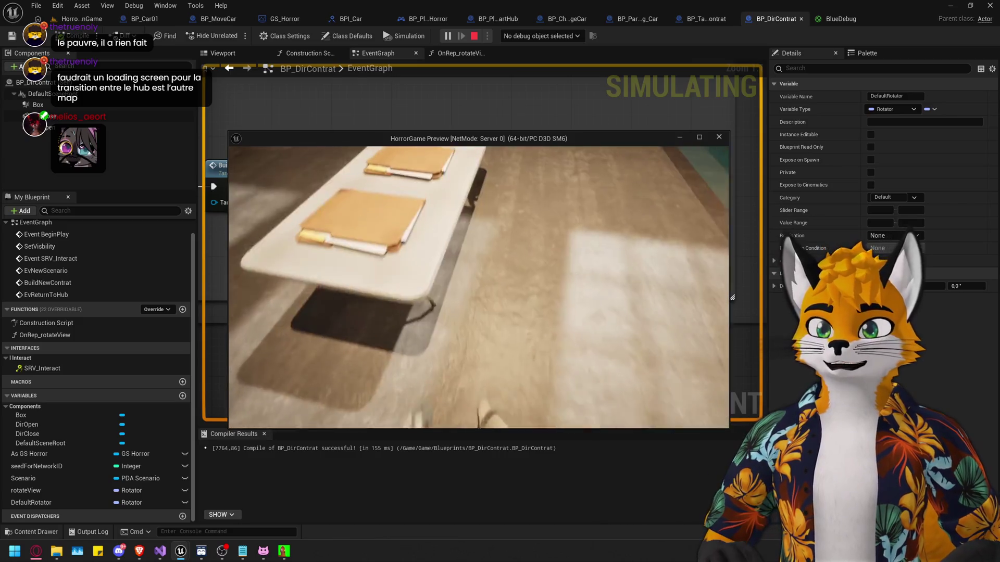
key("e")
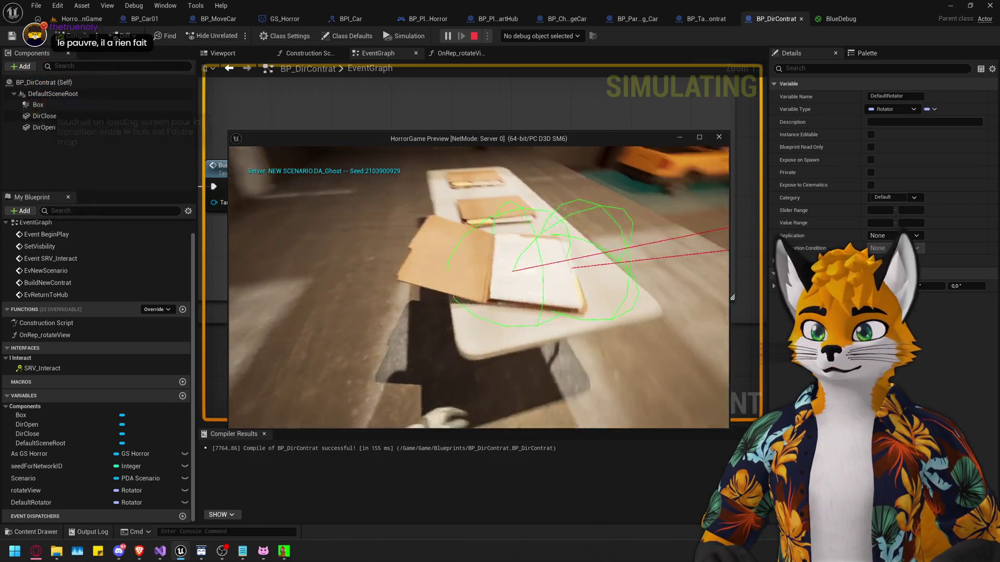
key("e")
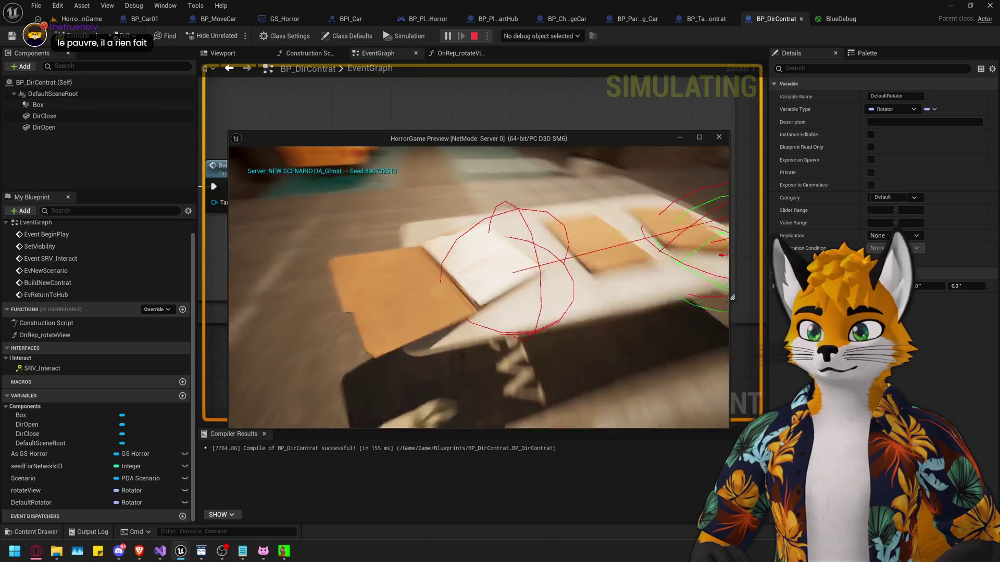
key("w")
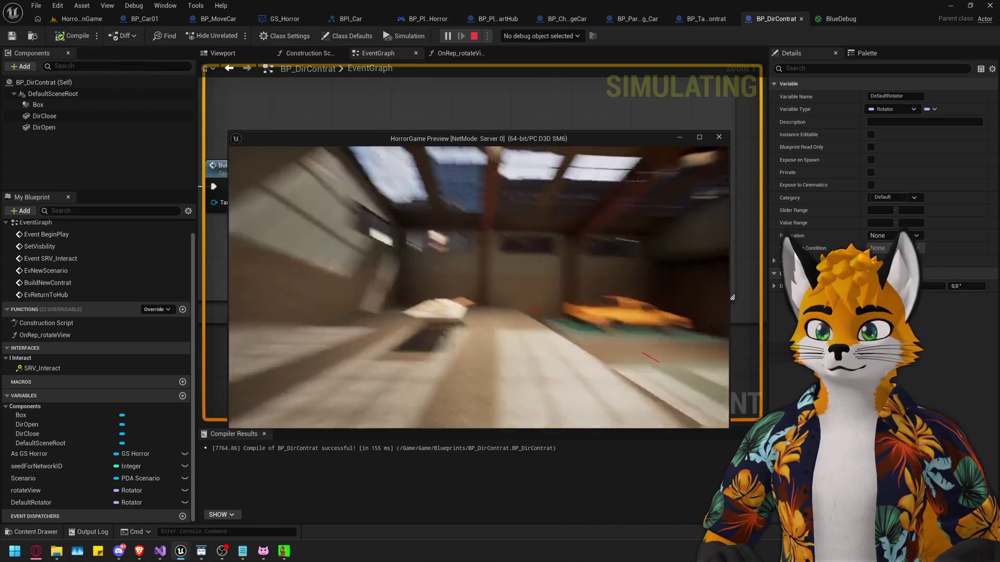
key("Escape")
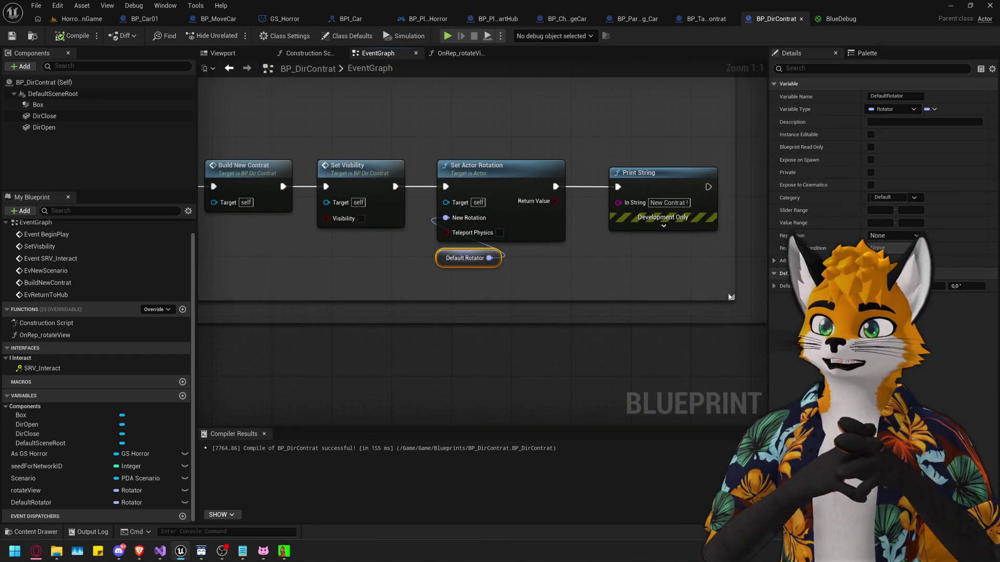
scroll(675, 421, "down", 4)
left_click(578, 261)
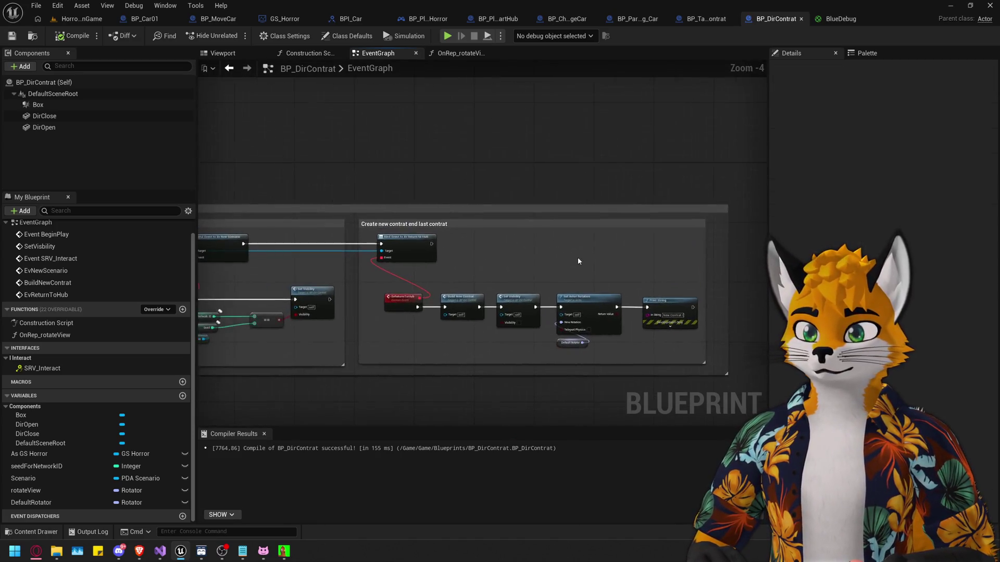
scroll(538, 248, "down", 1)
scroll(538, 248, "up", 1)
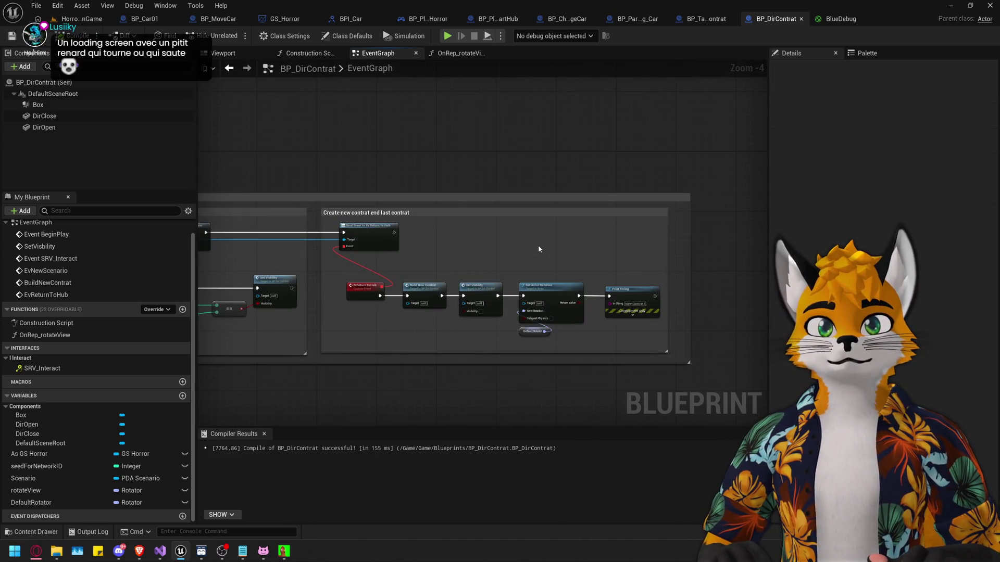